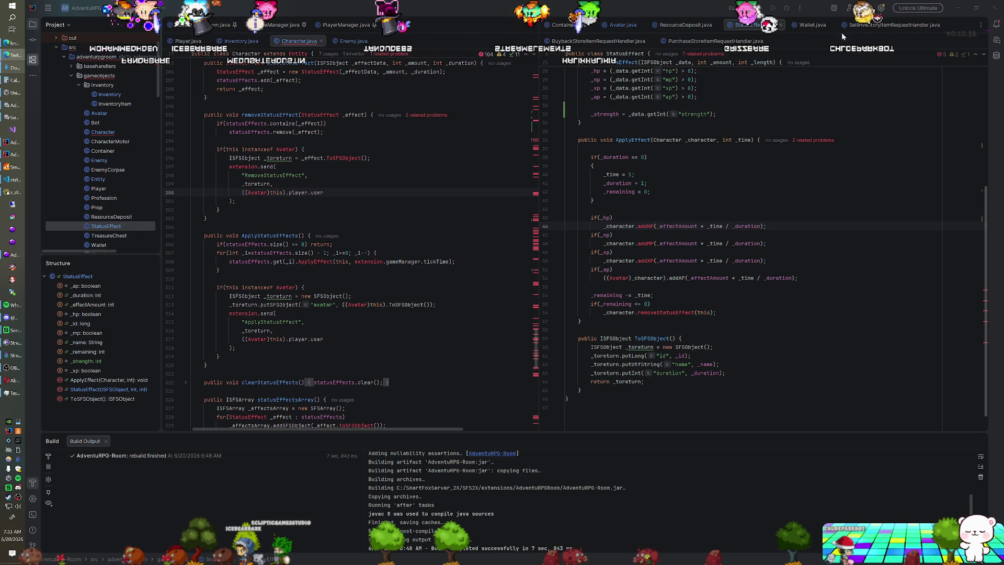
# - Copy the ap flag expression in StatusEffect onto the _strength line so it reads the strength value
pyautogui.click(207, 98)
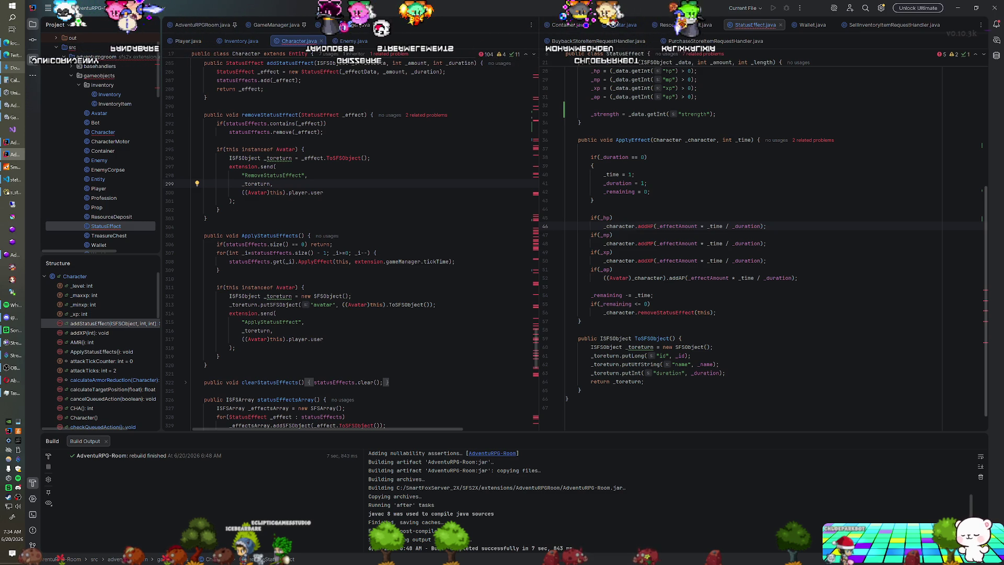
pyautogui.click(612, 217)
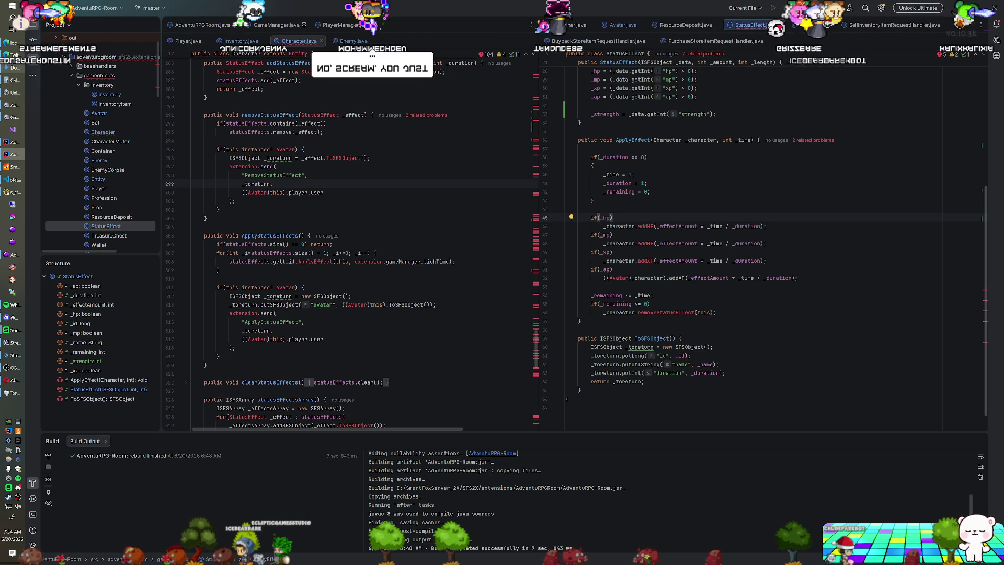
pyautogui.scroll(5, 758, 235)
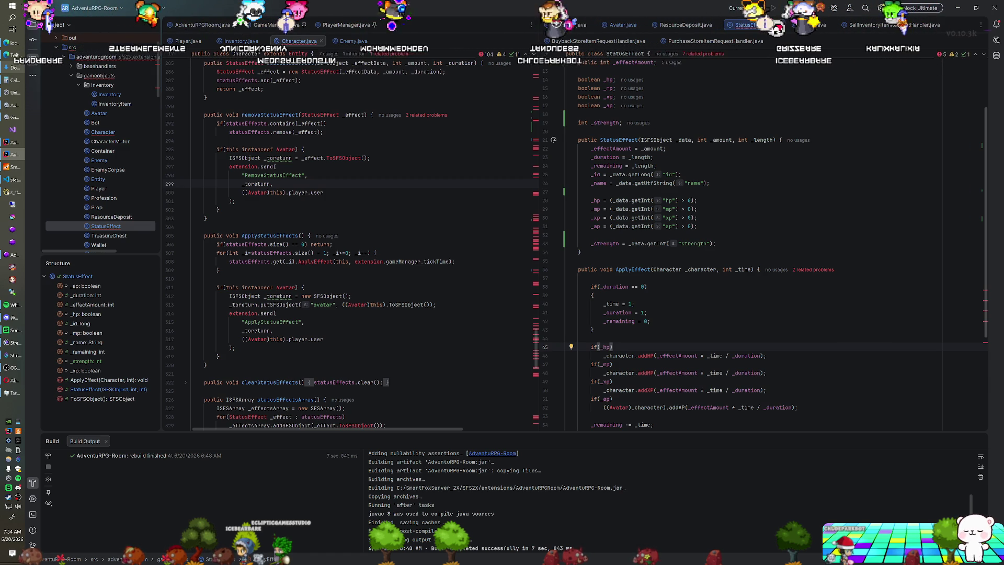
pyautogui.moveTo(697, 226); pyautogui.dragTo(716, 243)
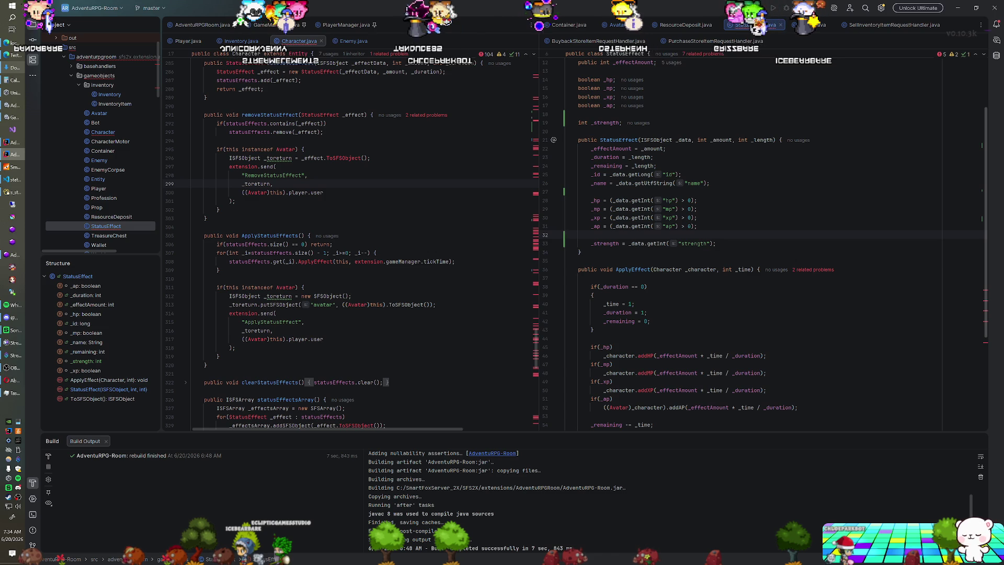
pyautogui.moveTo(610, 226); pyautogui.dragTo(697, 226)
pyautogui.hotkey('ctrl', 'c')
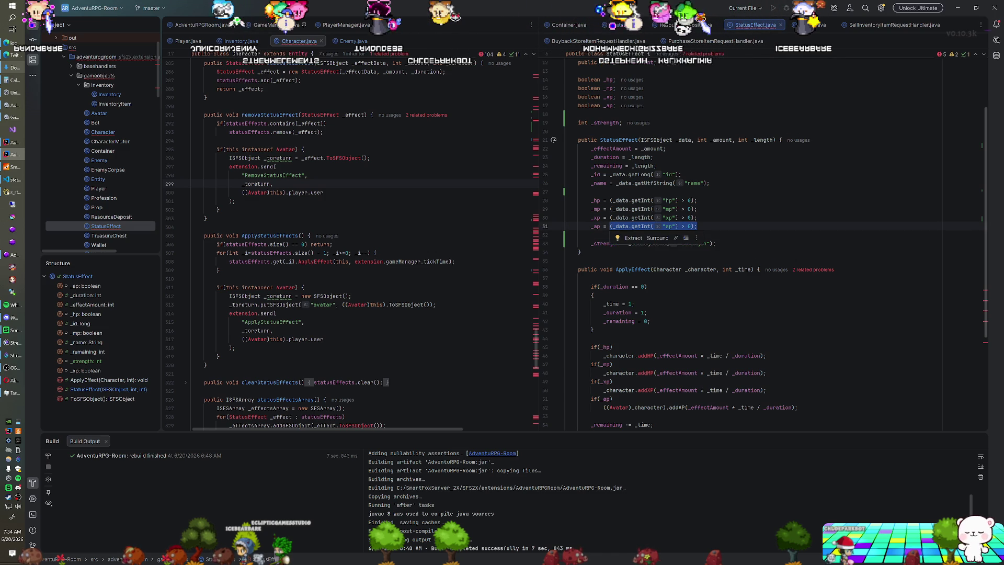
pyautogui.click(566, 235)
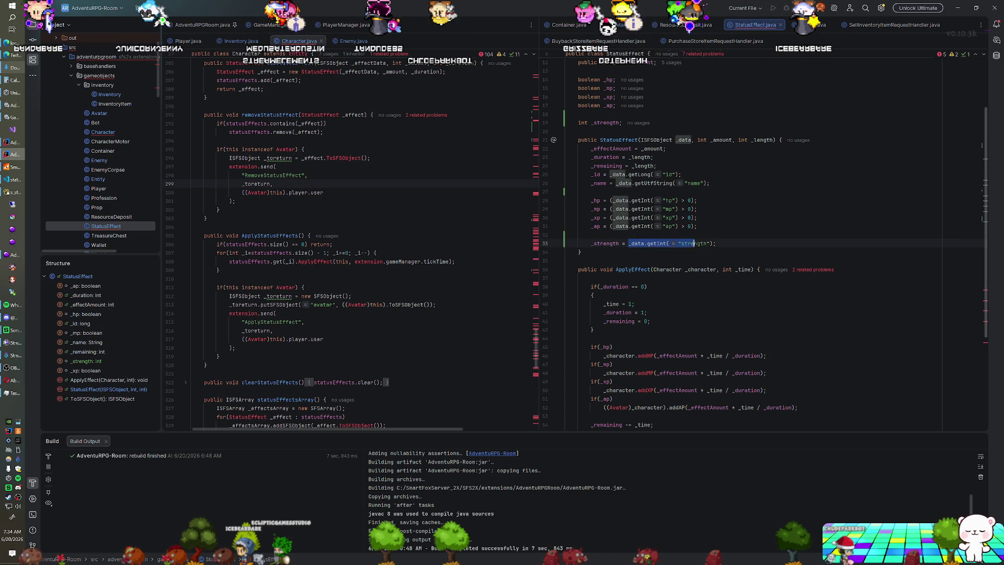
pyautogui.hotkey('ctrl', 'v')
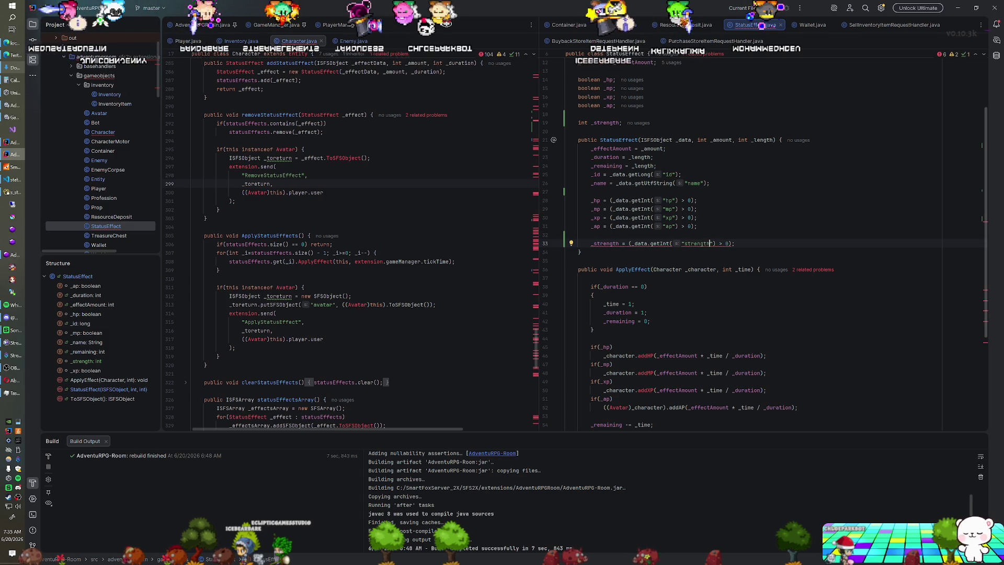
# - Change the _strength field type to boolean, then open Avatar.java
pyautogui.doubleClick(589, 105)
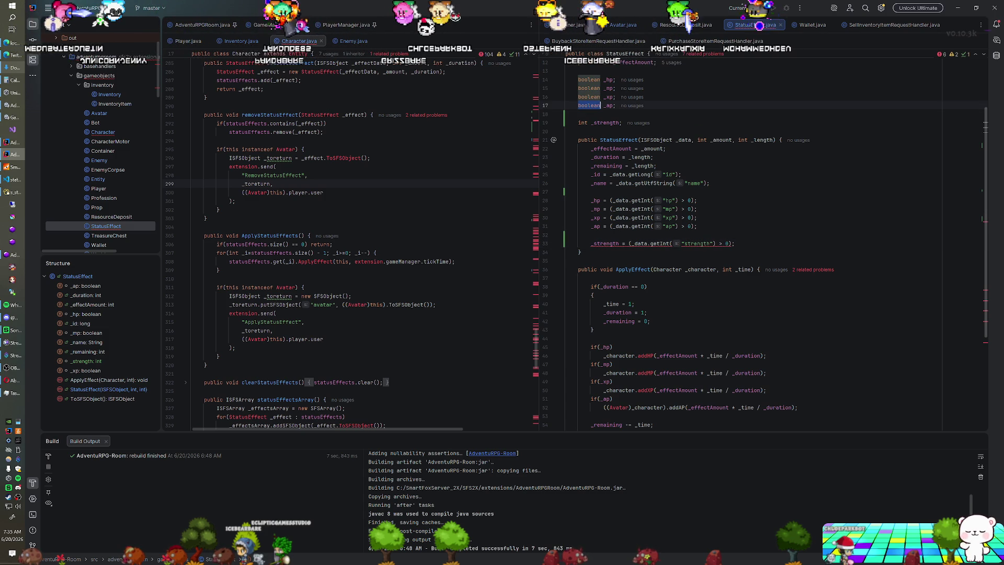
pyautogui.write('boolean')
pyautogui.press('Up')
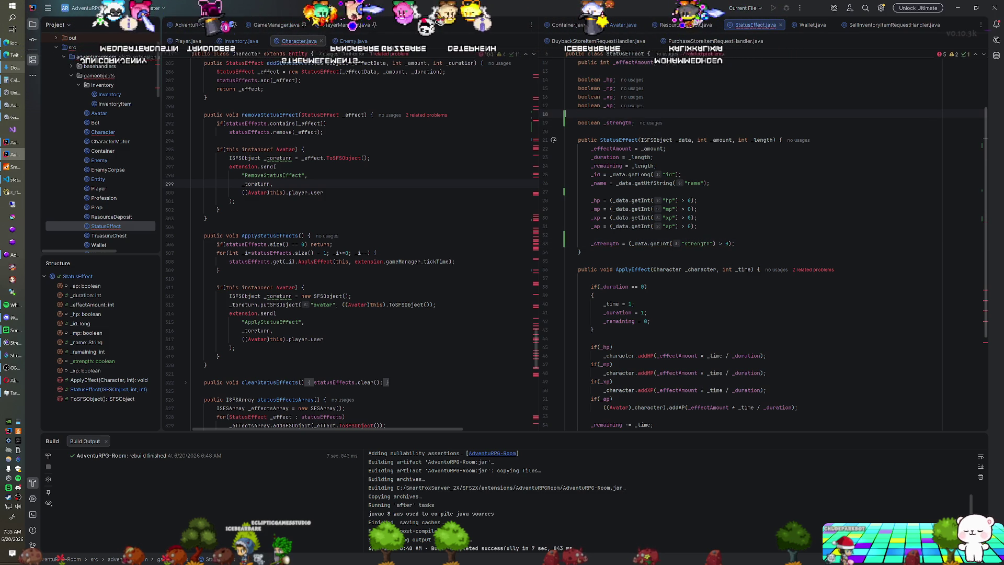
pyautogui.click(629, 29)
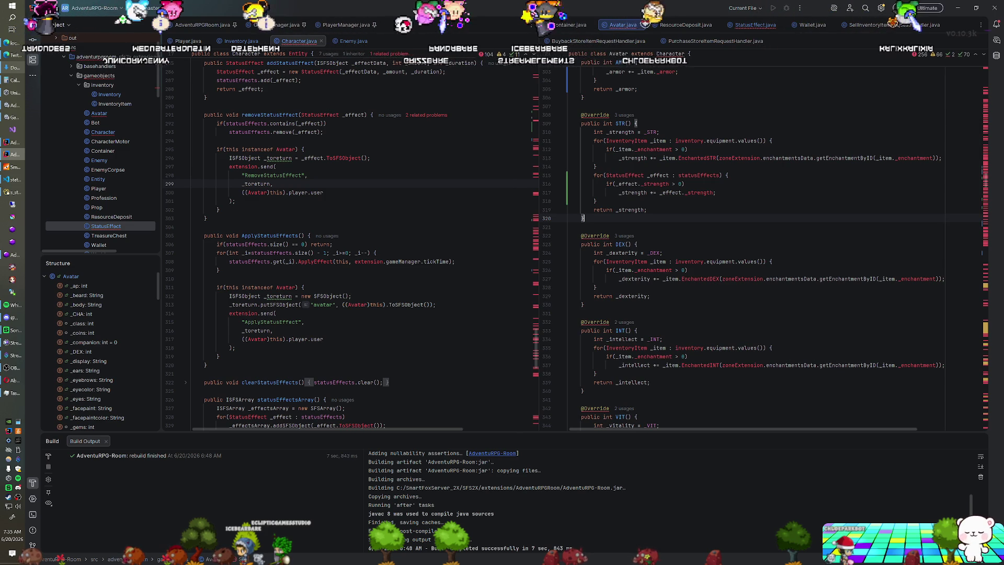
# - In STR(), remove the ' > 0' comparison and add _effect._effectAmount instead of _effect._strength
pyautogui.click(668, 183)
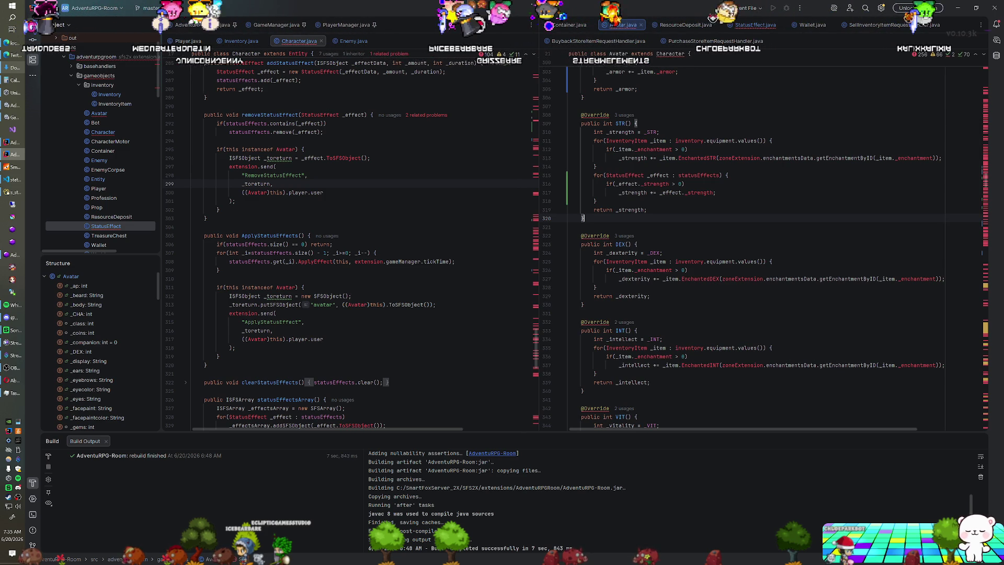
pyautogui.press('Delete')
pyautogui.press('Delete')
pyautogui.press('Delete')
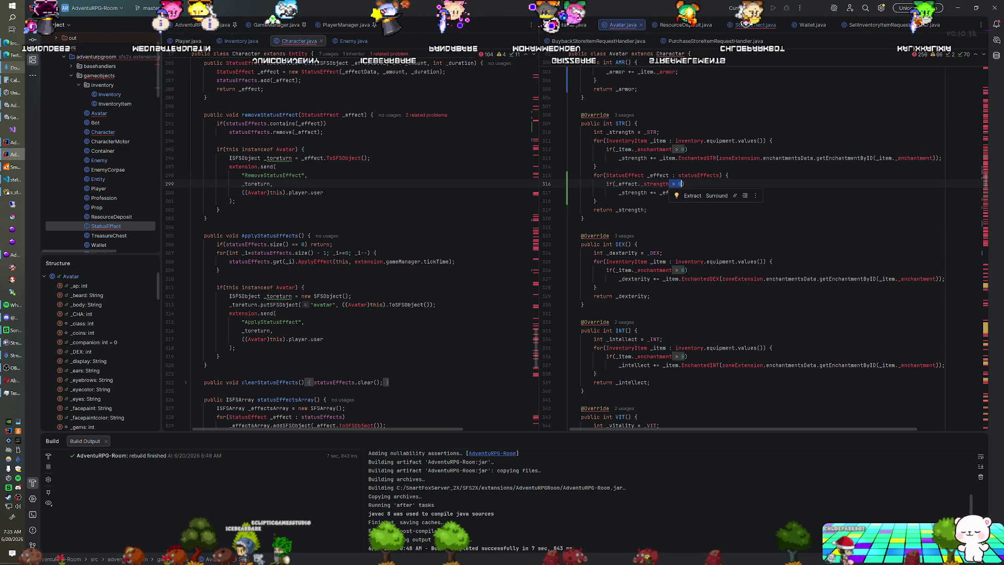
pyautogui.click(701, 192)
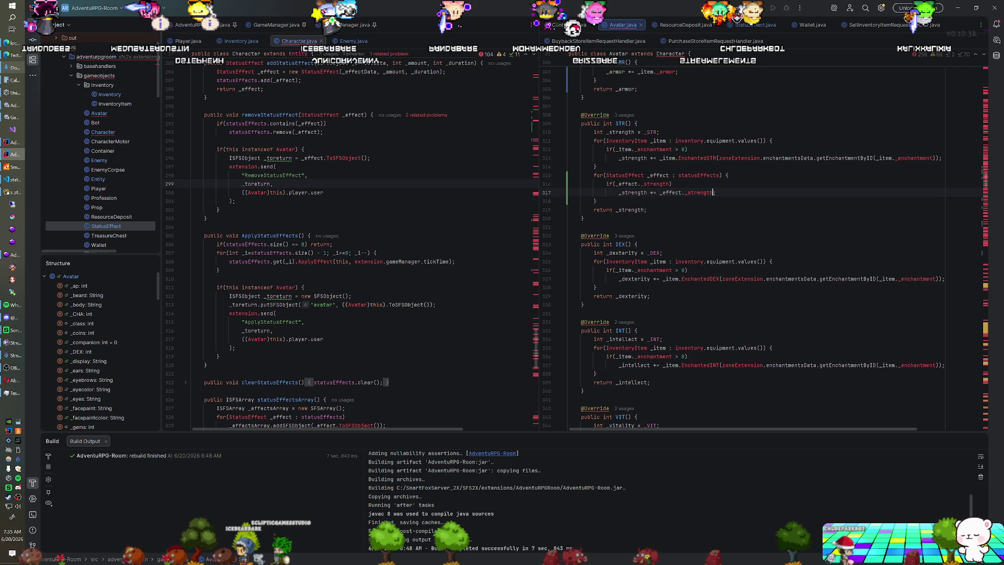
pyautogui.doubleClick(701, 192)
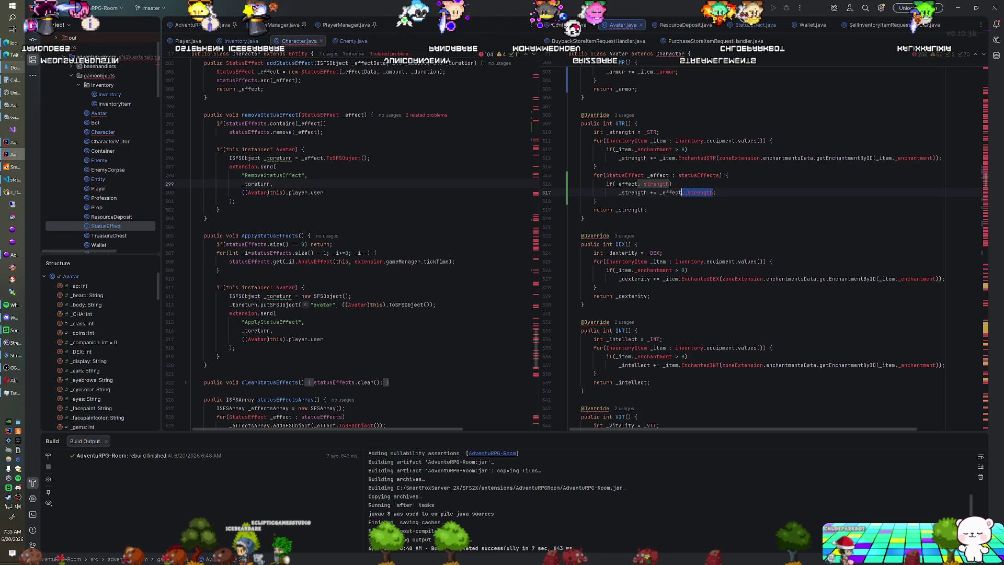
pyautogui.press('BackSpace')
pyautogui.write('_eff')
pyautogui.press('Return')
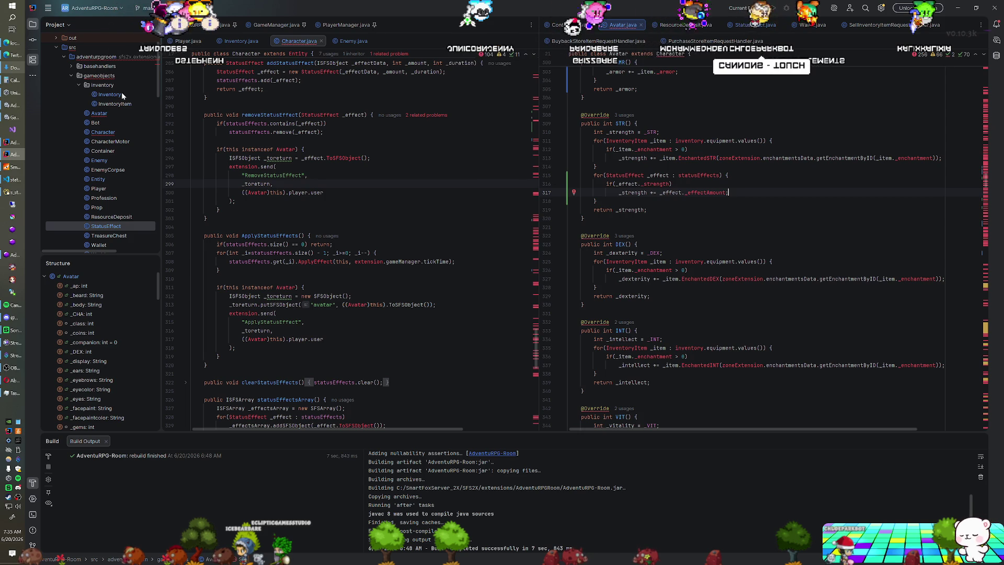
pyautogui.scroll(2, 90, 51)
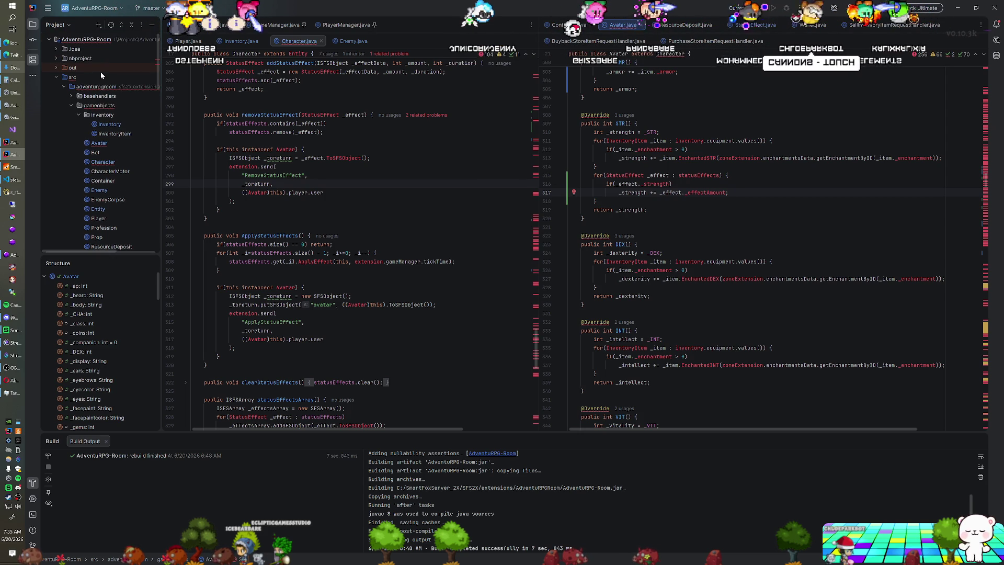
# - Run Rebuild Module on the AdventuRPG-Room project root
pyautogui.rightClick(93, 39)
pyautogui.click(144, 239)
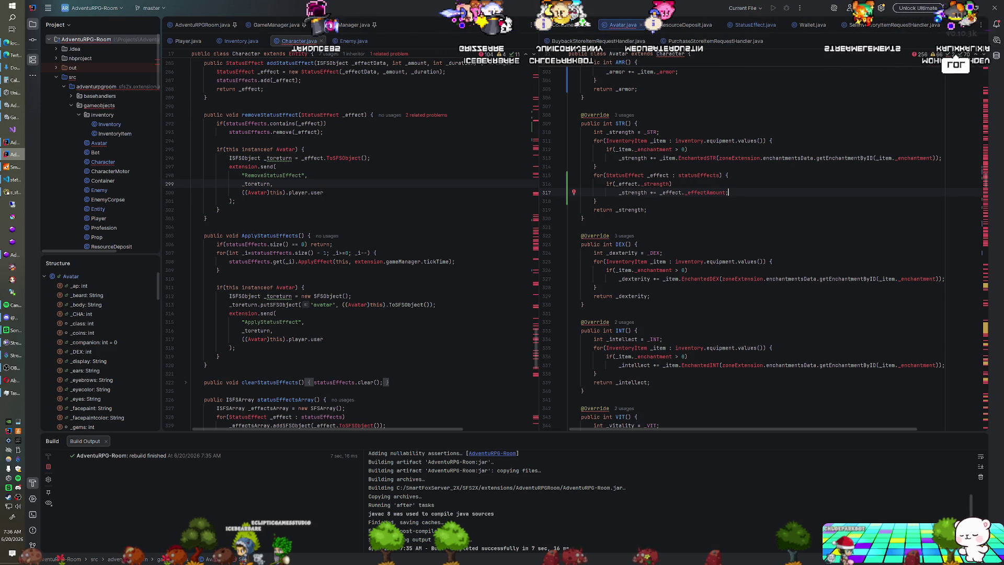
pyautogui.click(207, 218)
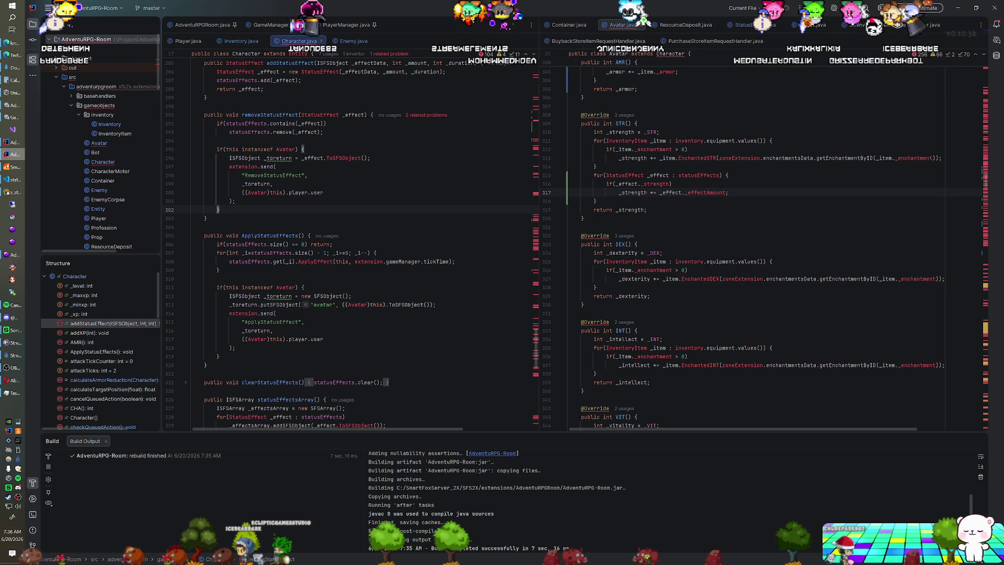
# - Rebuild AdventuRPG-Room again, writing AdventuRPG-Room.jar into the SFS2X extensions folder in about 6.8 seconds
pyautogui.click(235, 201)
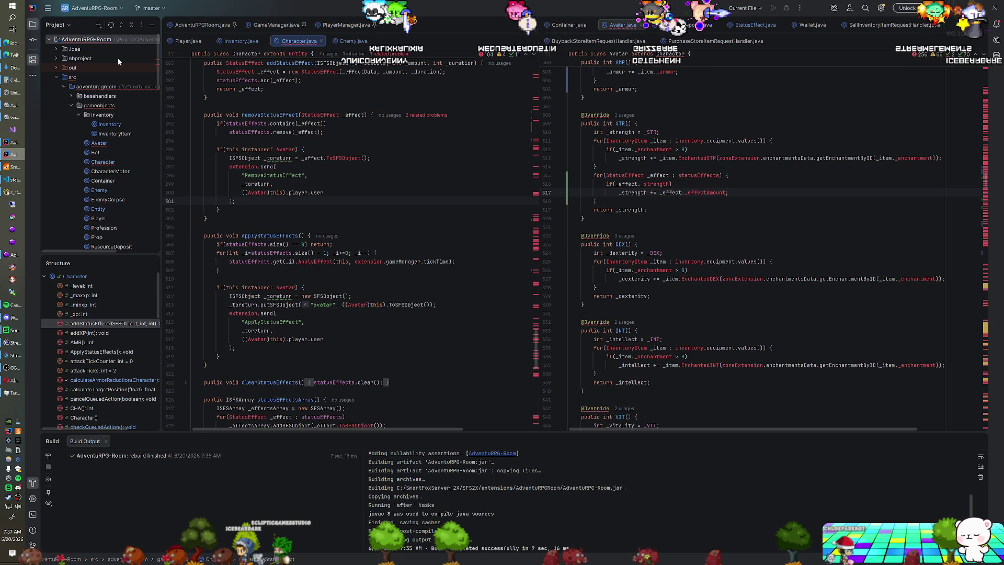
pyautogui.rightClick(105, 43)
pyautogui.click(140, 230)
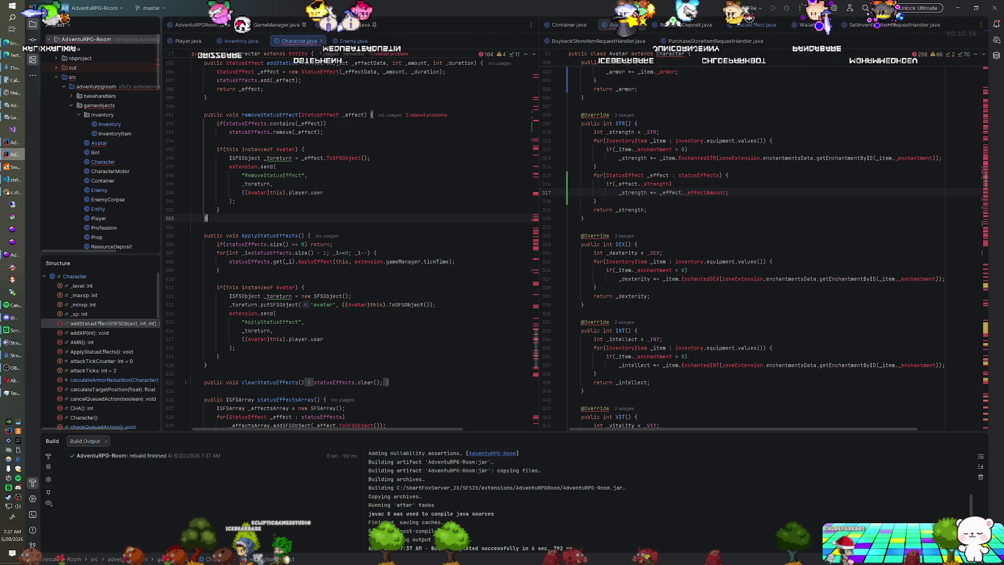
# - Start SmartFoxServer 2X with the AdventuRPG zone, then send the disconnected browser game back to login
pyautogui.click(218, 209)
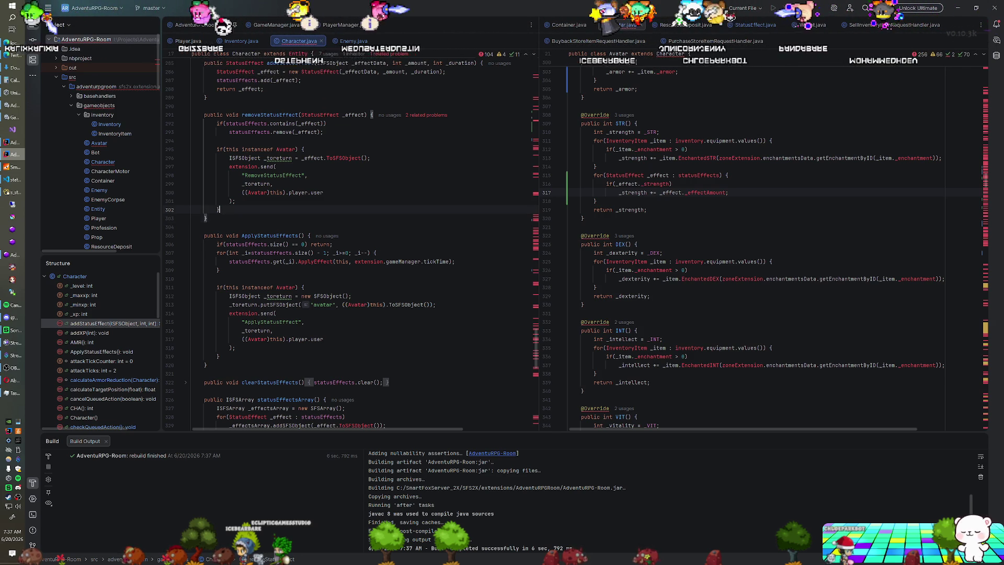
pyautogui.click(13, 167)
pyautogui.click(15, 167)
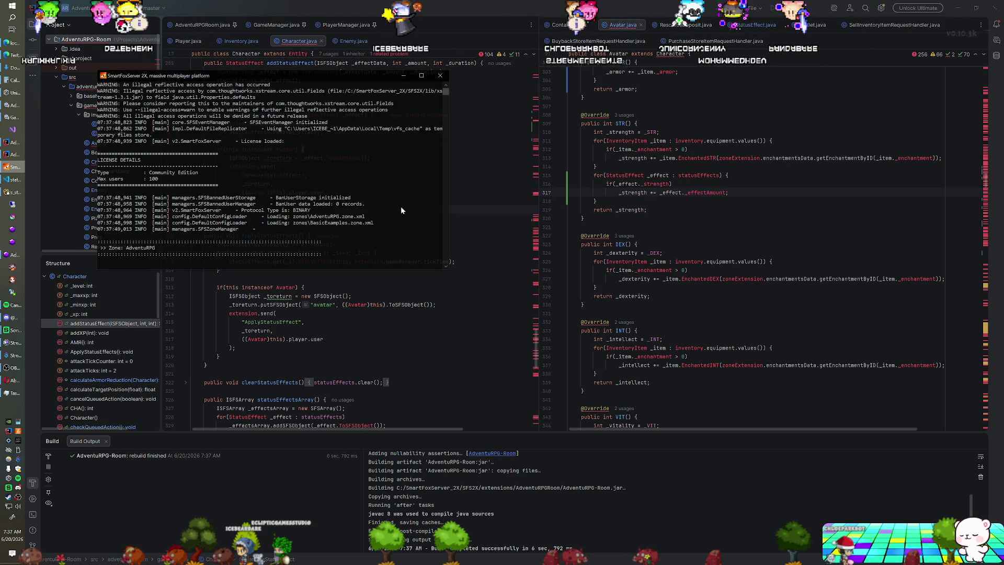
pyautogui.hotkey('alt', 'Tab')
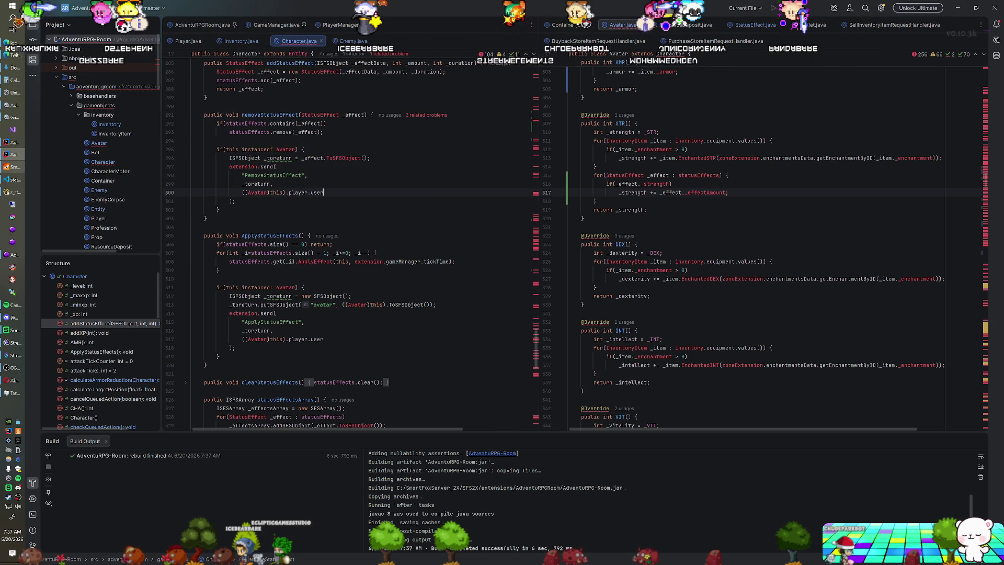
pyautogui.hotkey('alt', 'Tab')
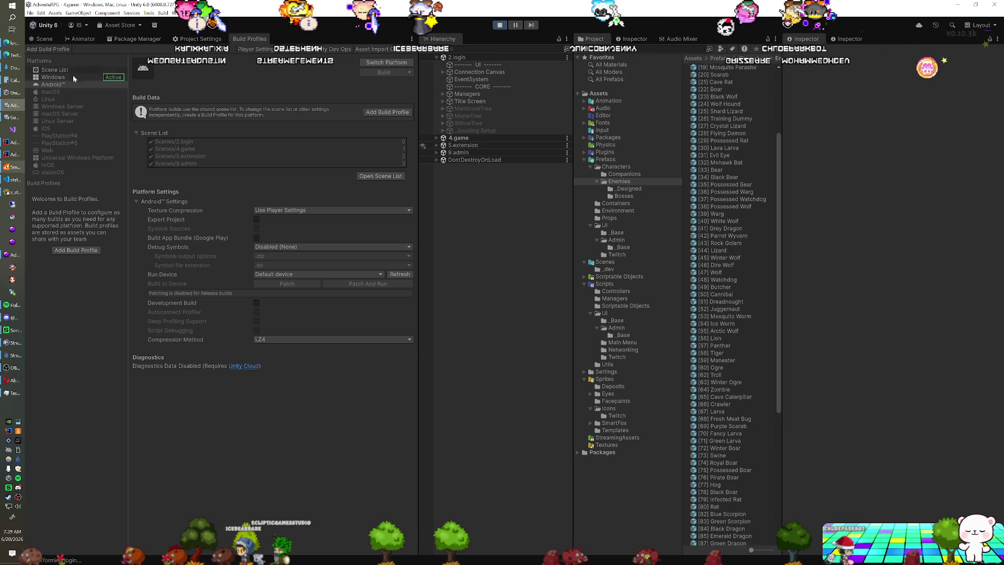
pyautogui.click(18, 41)
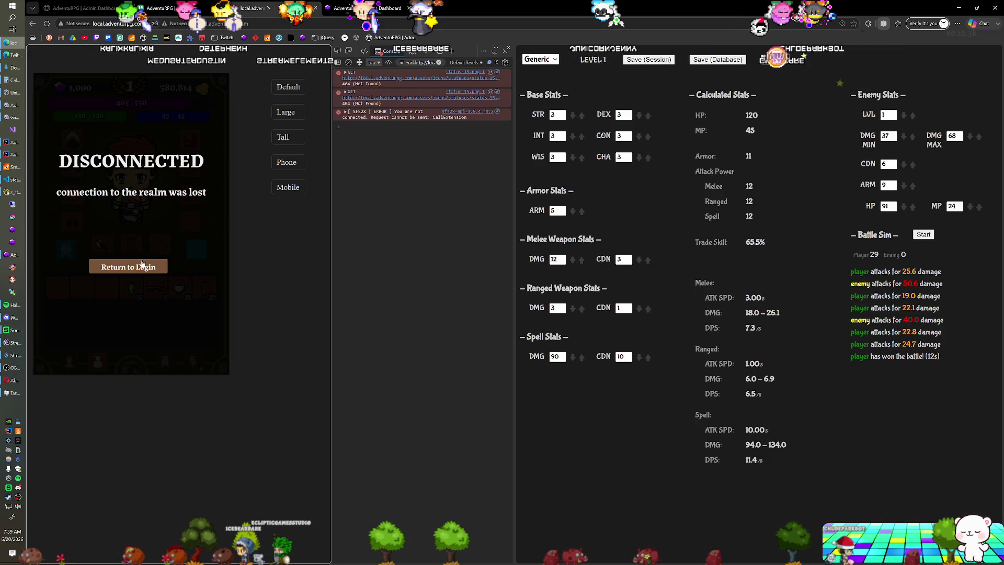
pyautogui.click(142, 264)
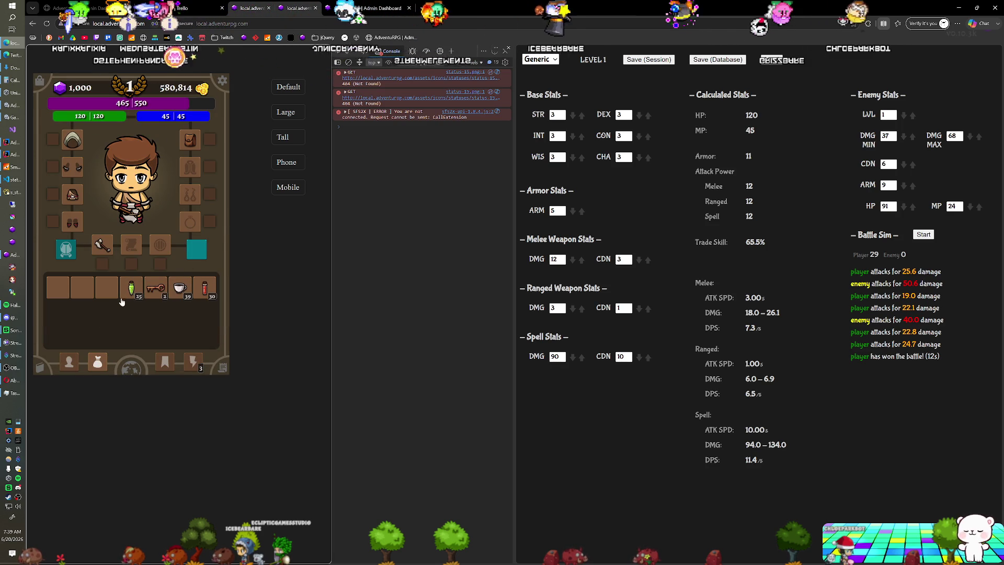
# - Drink a green potion and equip the sword, checking the character stats after each
pyautogui.click(131, 287)
pyautogui.click(83, 366)
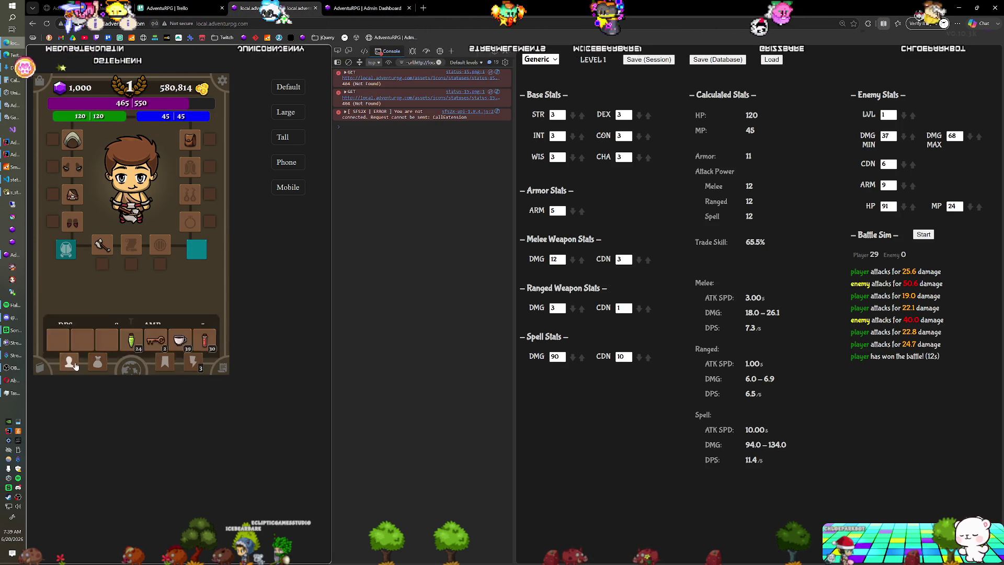
pyautogui.click(97, 364)
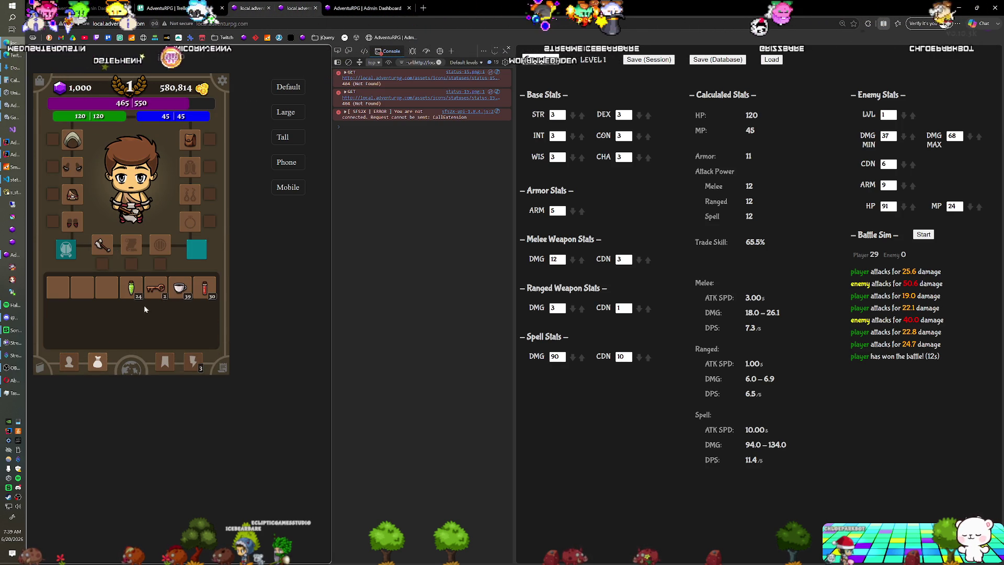
pyautogui.click(104, 291)
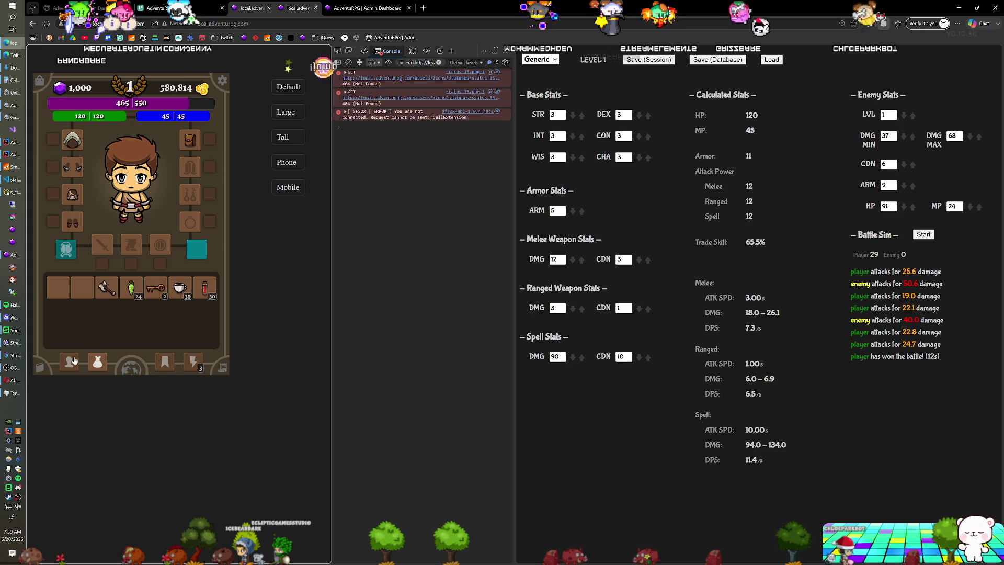
pyautogui.click(91, 364)
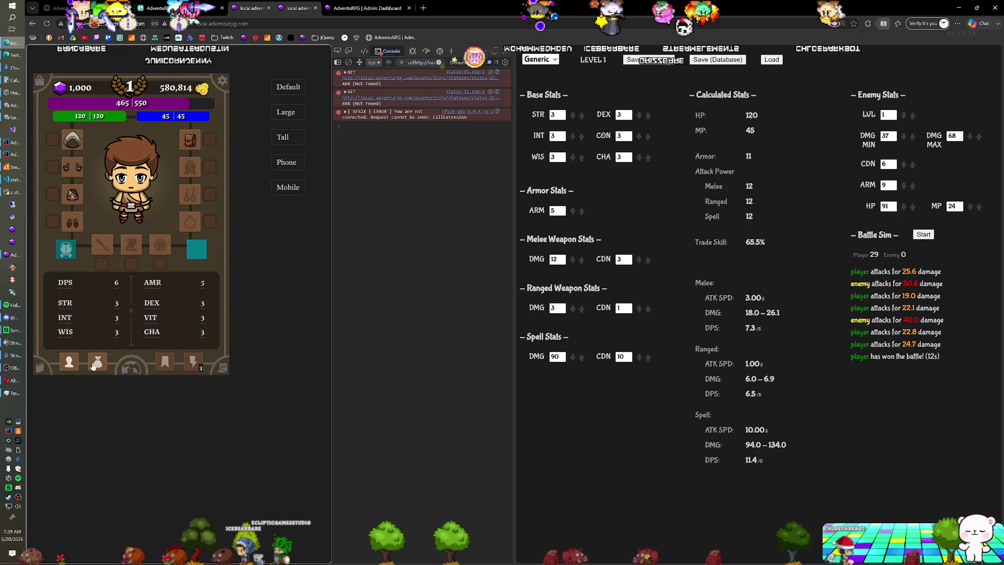
# - Equip the axe from the inventory into the weapon slot and compare the stat totals
pyautogui.click(95, 364)
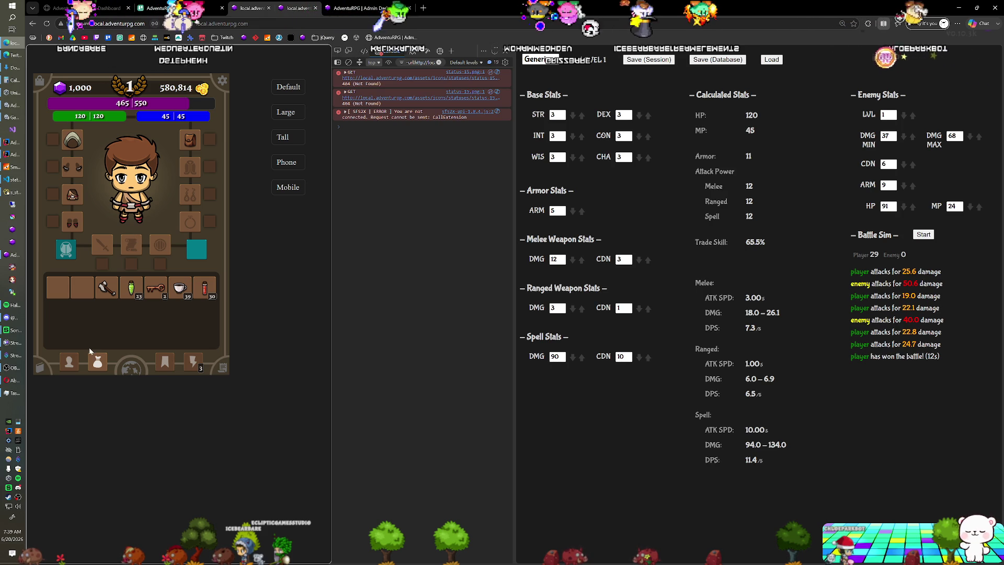
pyautogui.click(70, 359)
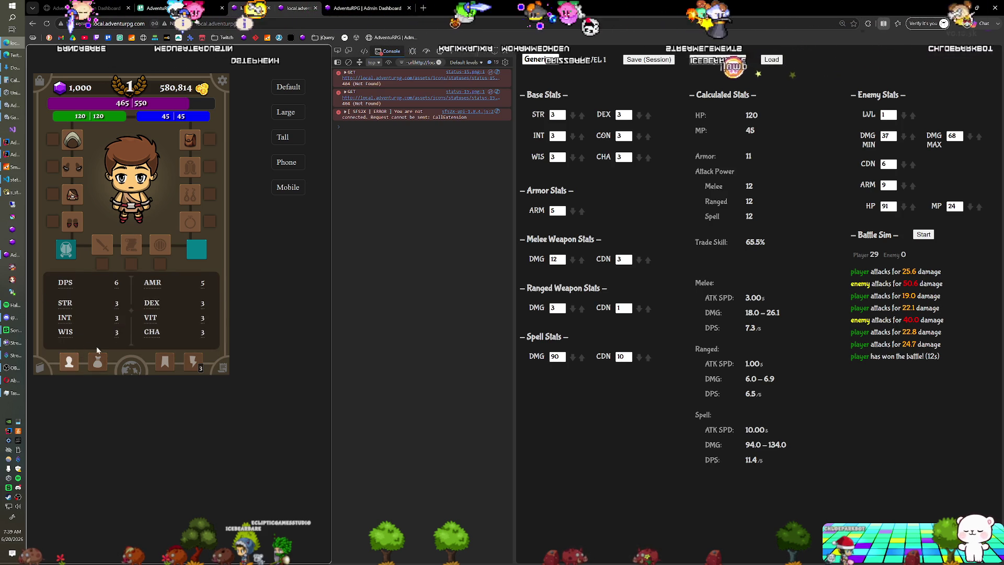
pyautogui.click(97, 362)
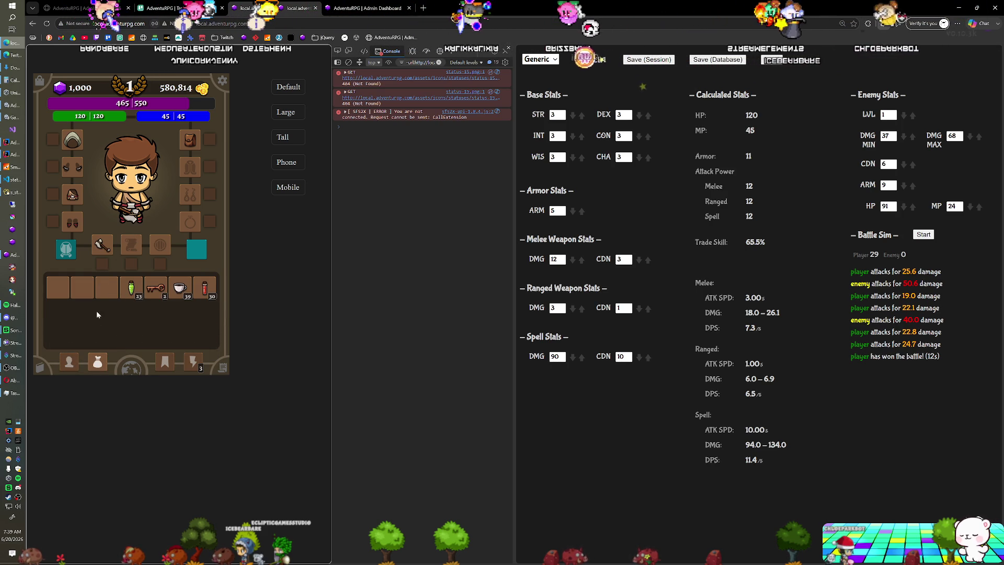
pyautogui.click(96, 365)
pyautogui.click(96, 365)
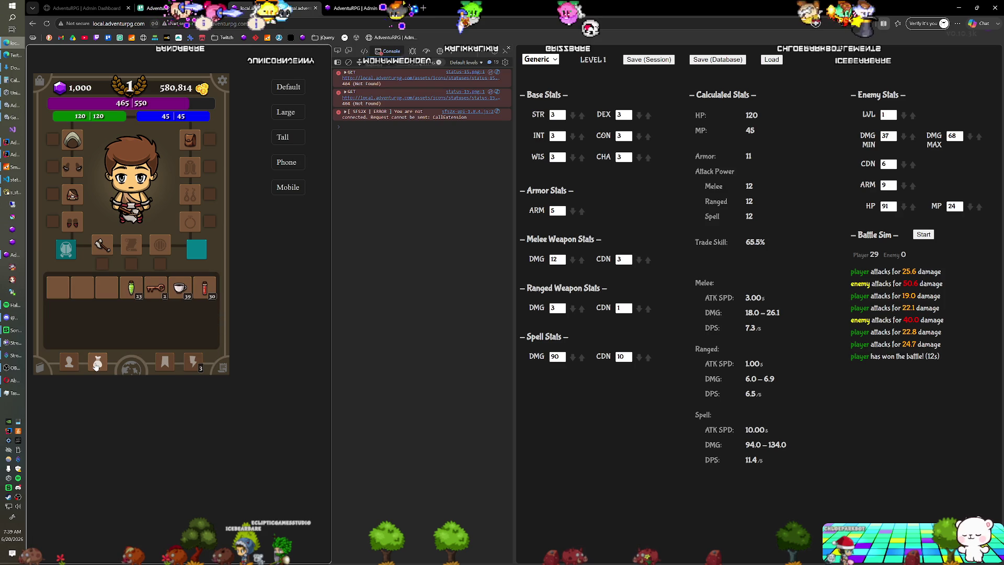
pyautogui.click(13, 193)
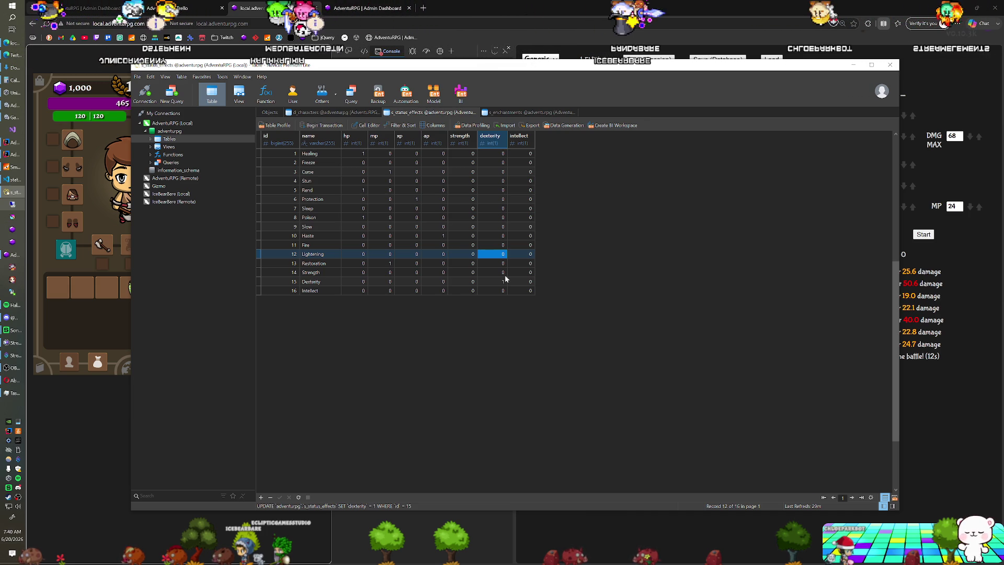
# - Commit dexterity = 1 for the Dexterity effect (id 15) and return to the IntelliJ code
pyautogui.press('Down')
pyautogui.press('Down')
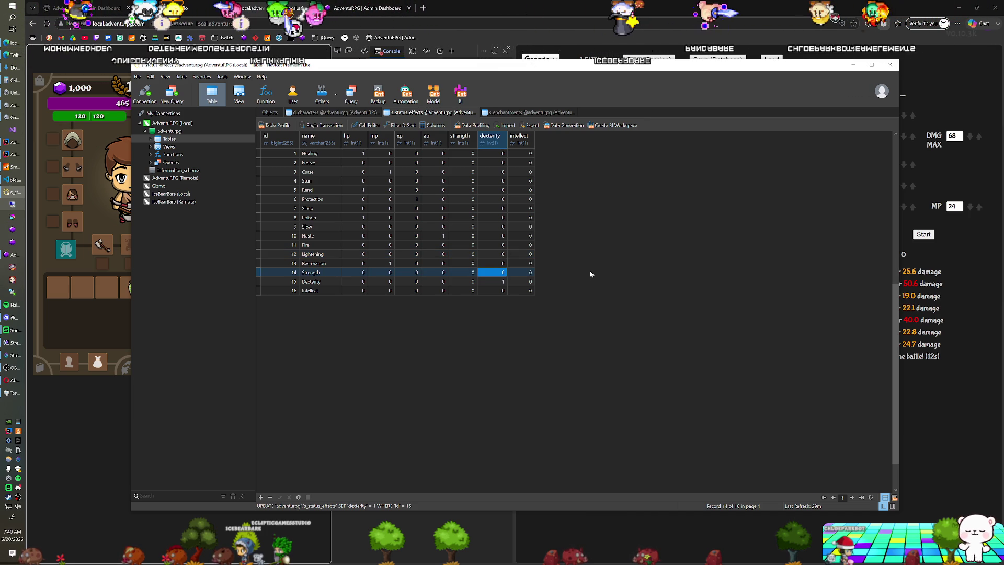
pyautogui.click(254, 9)
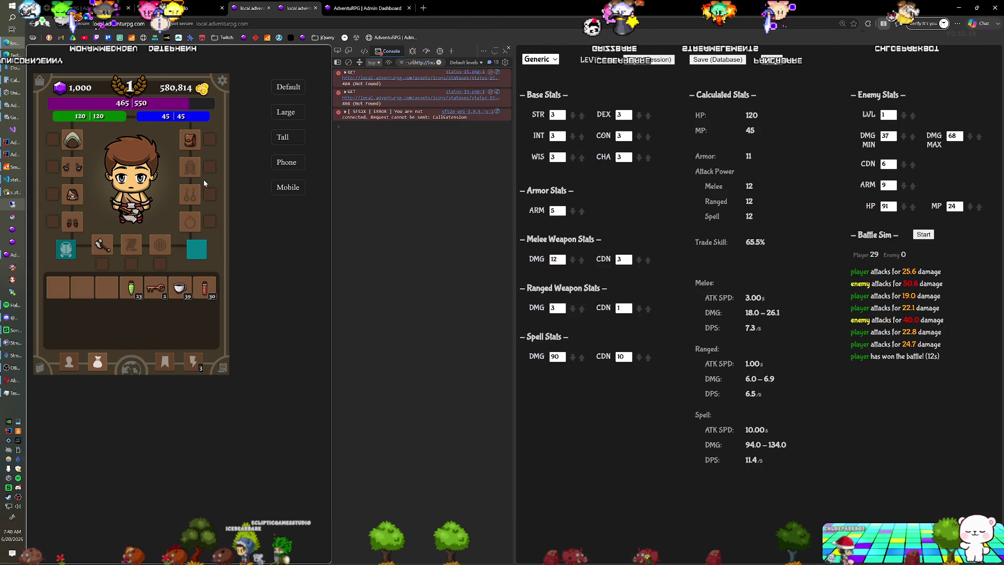
pyautogui.press('F7')
pyautogui.press('Escape')
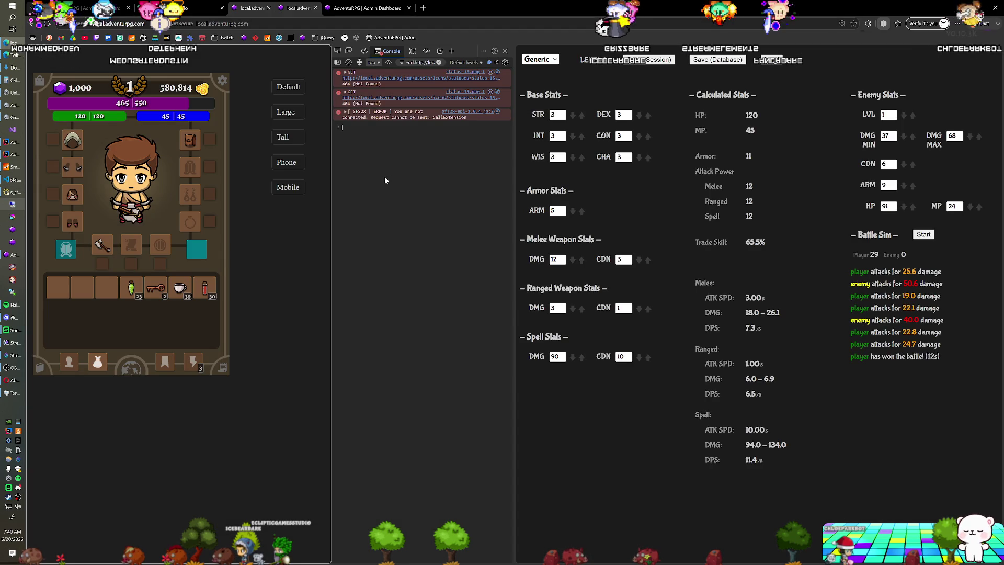
pyautogui.click(13, 154)
# - Move the status-effect bonus loop out of STR() into DEX() in Avatar.java
pyautogui.click(596, 200)
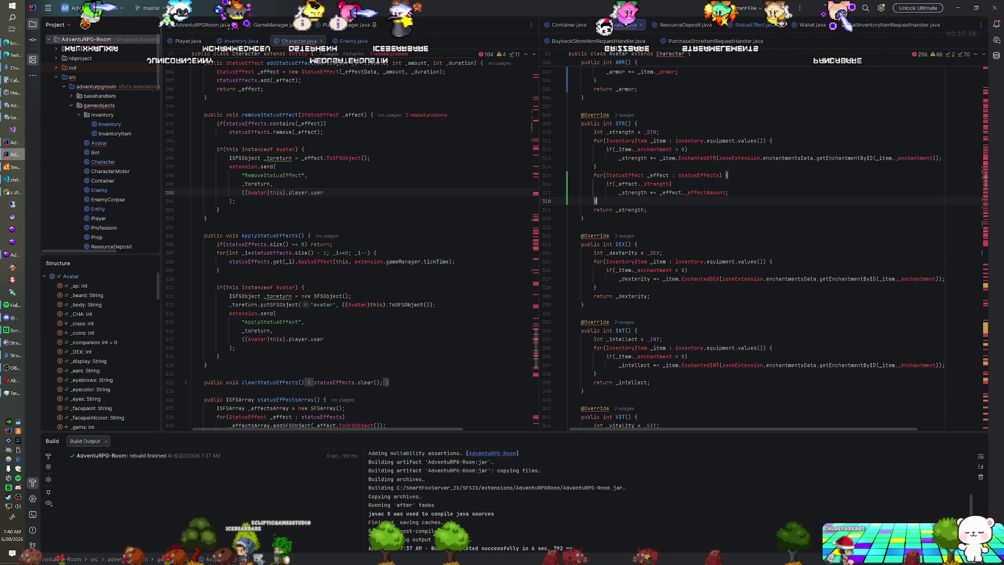
pyautogui.moveTo(596, 201); pyautogui.dragTo(596, 166)
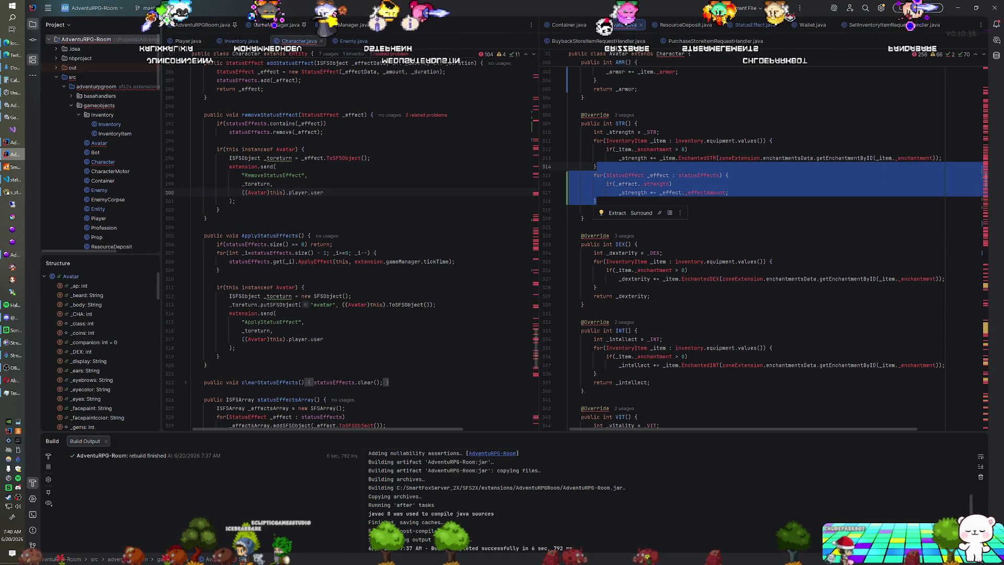
pyautogui.hotkey('ctrl', 'x')
pyautogui.press('Down')
pyautogui.press('Down')
pyautogui.press('Down')
pyautogui.hotkey('ctrl', 'v')
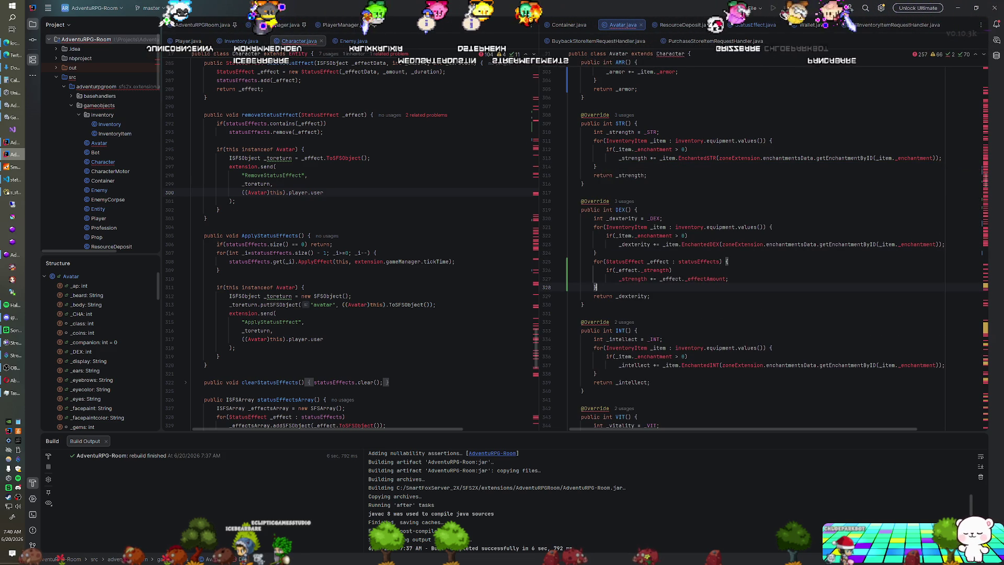
# - In the DEX() loop, replace _strength with _dexterity in both the condition and the bonus line
pyautogui.doubleClick(654, 270)
pyautogui.press('BackSpace')
pyautogui.hotkey('ctrl', 'space')
pyautogui.write('_dexterity')
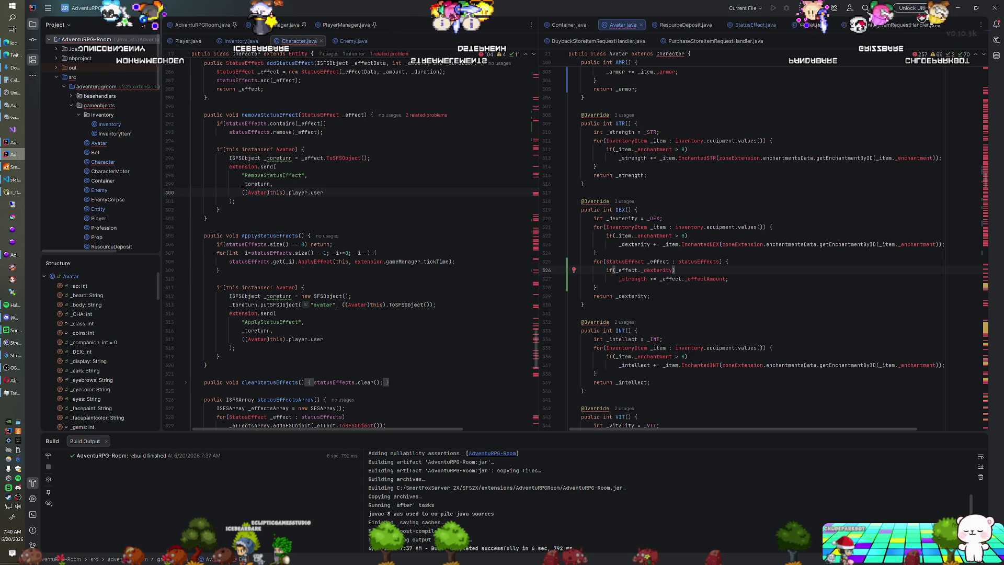
pyautogui.hotkey('ctrl', 'shift', 'Left')
pyautogui.hotkey('ctrl', 'c')
pyautogui.press('Down')
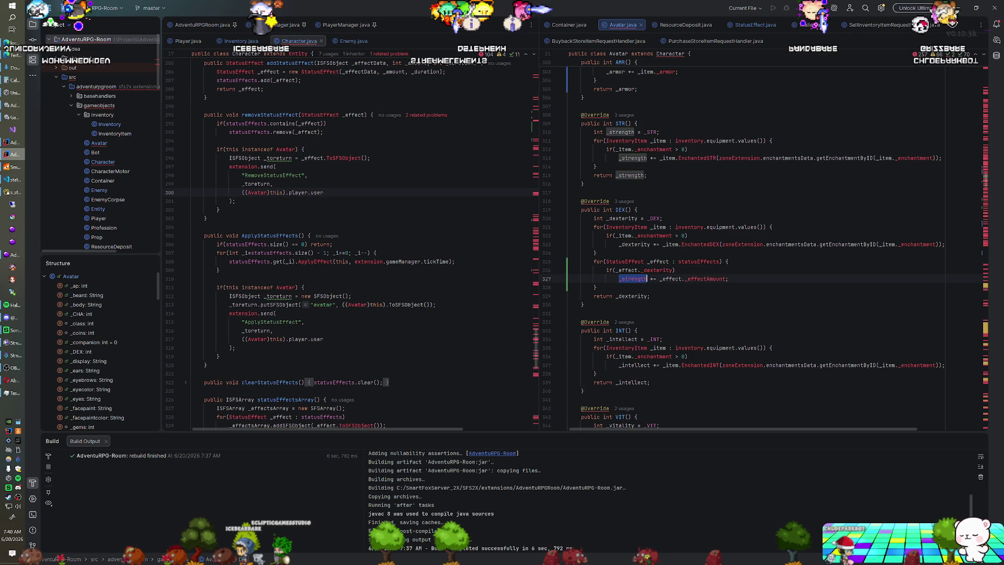
pyautogui.hotkey('ctrl', 'w')
pyautogui.hotkey('ctrl', 'v')
pyautogui.press('End')
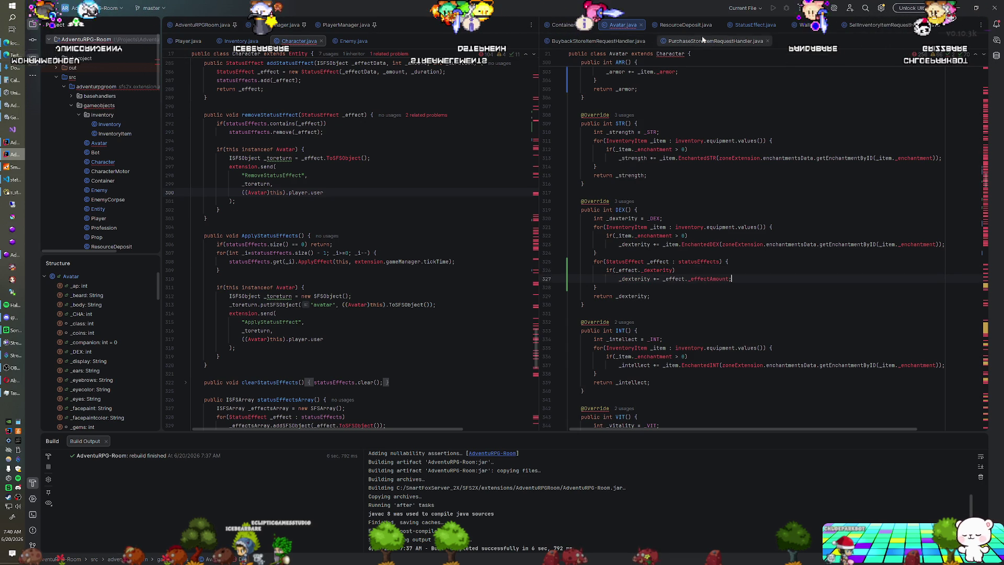
# - On StatusEffect line 33, set _dexterity from the 'dexterity' value instead of strength
pyautogui.click(769, 26)
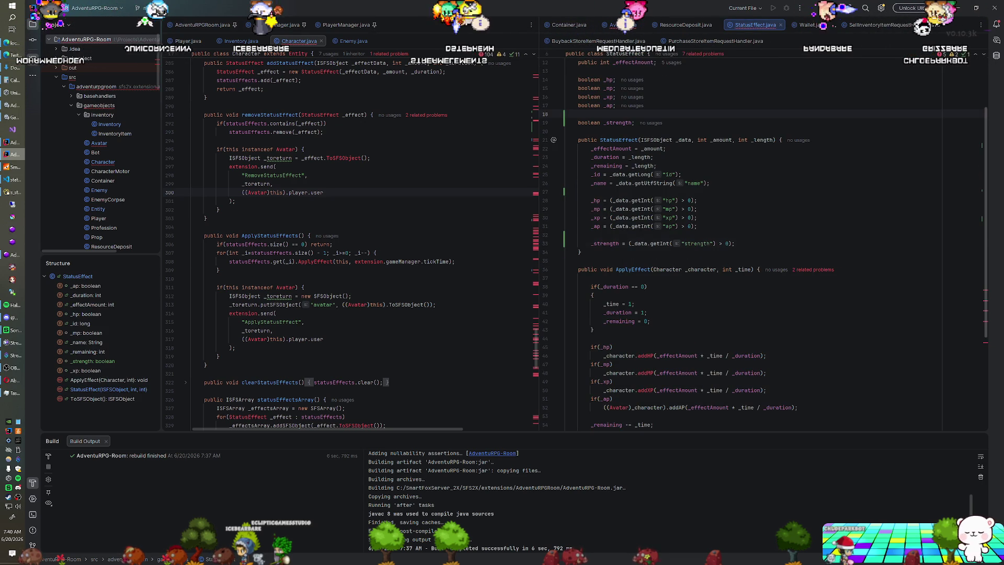
pyautogui.doubleClick(607, 243)
pyautogui.hotkey('ctrl', 'v')
pyautogui.doubleClick(699, 243)
pyautogui.hotkey('ctrl', 'v')
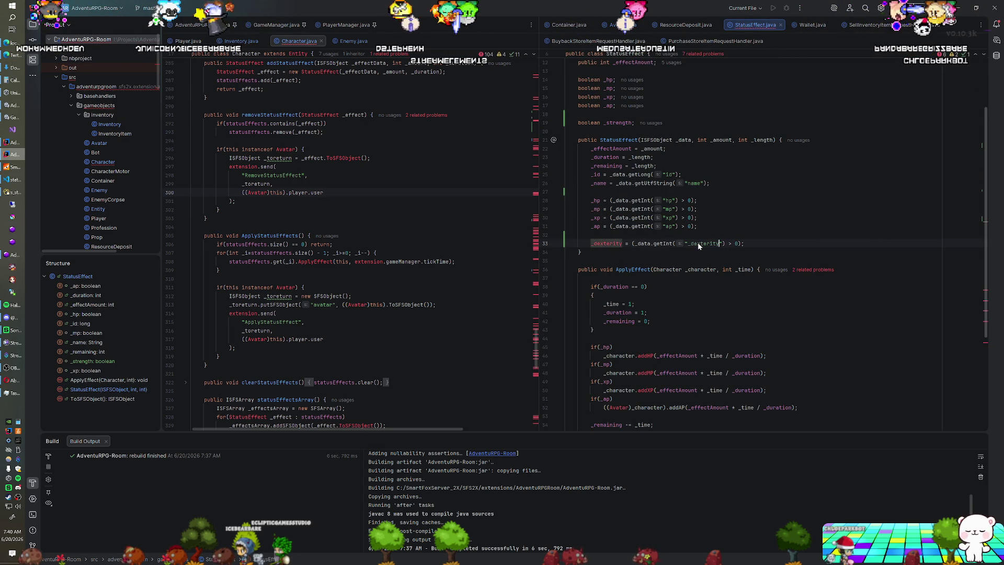
pyautogui.press('BackSpace')
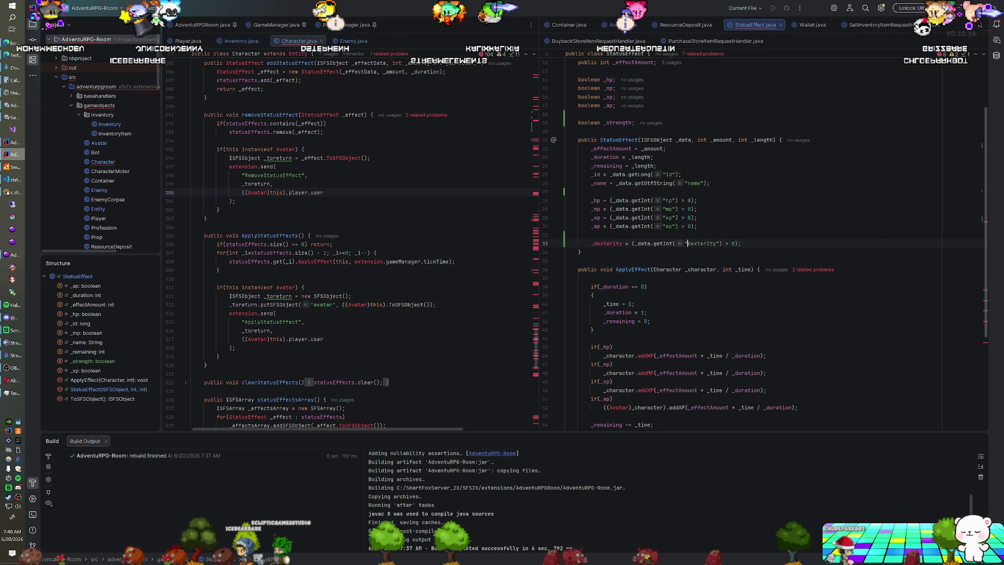
pyautogui.click(697, 226)
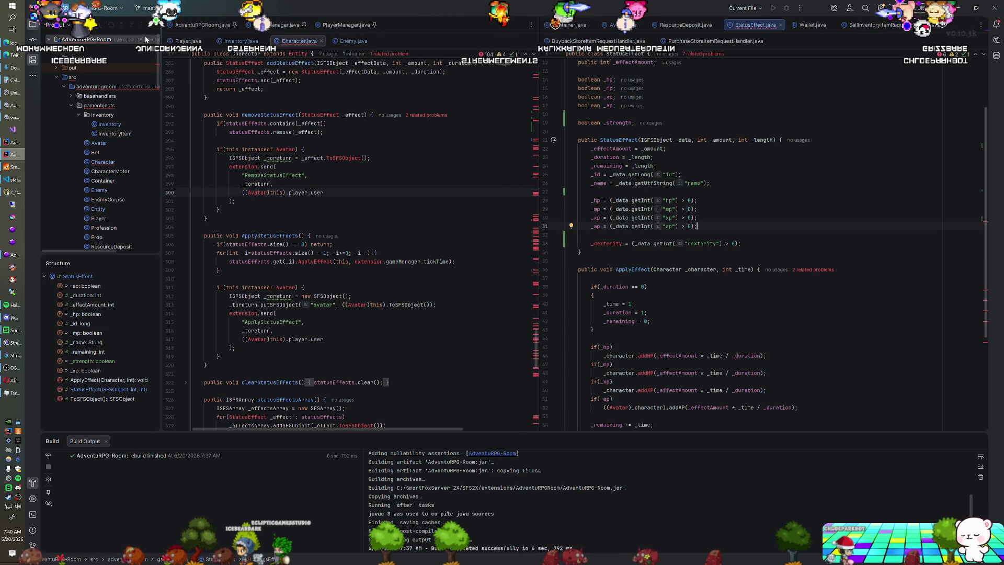
# - Rebuild AdventuRPG-Room, close the SmartFoxServer console, and bring the Unity editor forward
pyautogui.rightClick(98, 40)
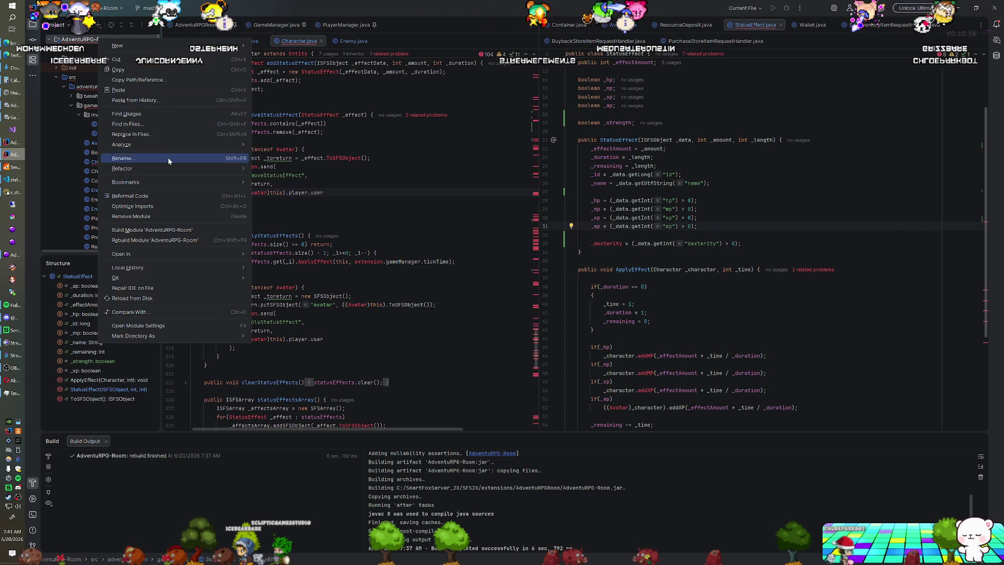
pyautogui.click(159, 240)
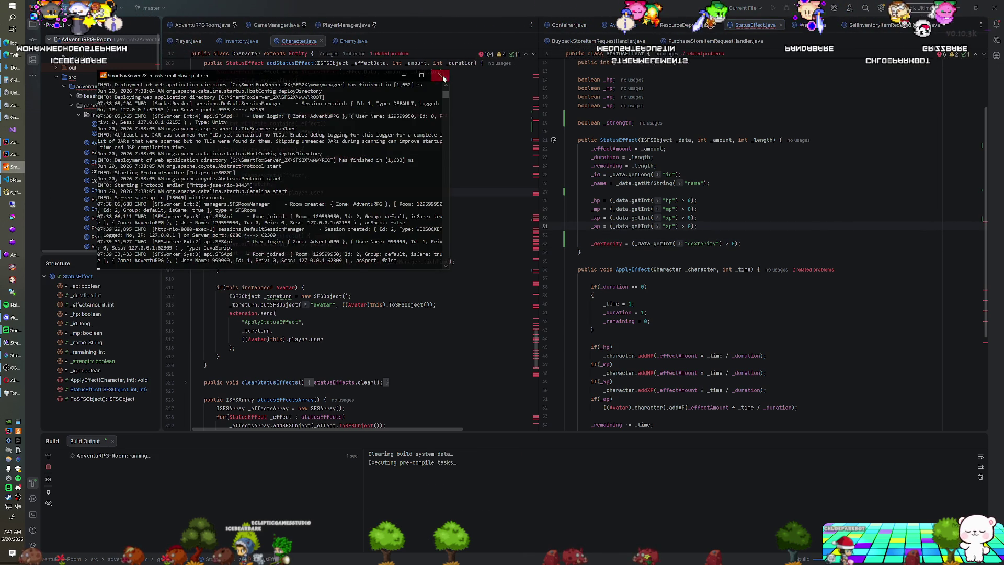
pyautogui.click(12, 166)
pyautogui.click(12, 118)
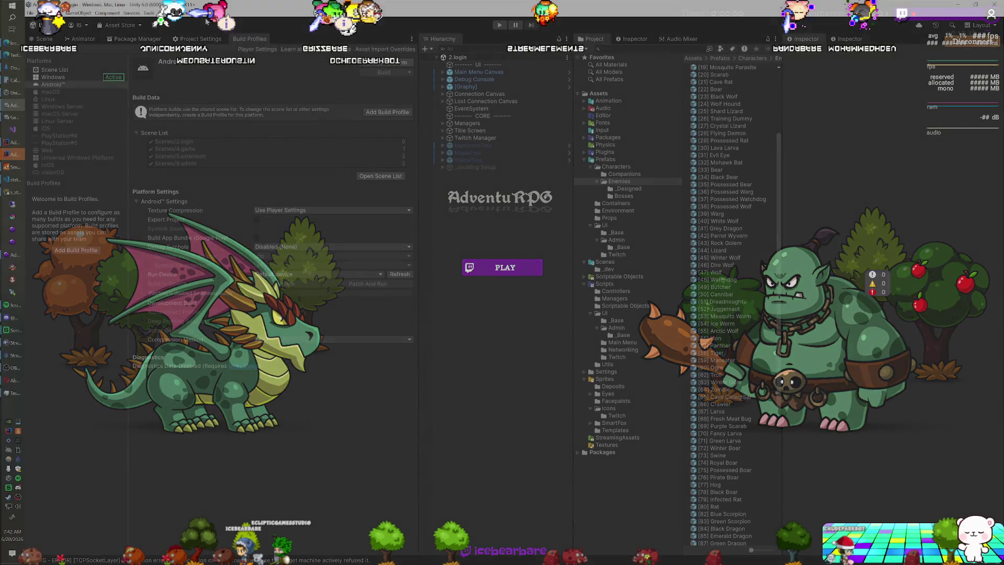
# - Start Unity play mode so the character joins the realm, then return to the browser game
pyautogui.click(502, 26)
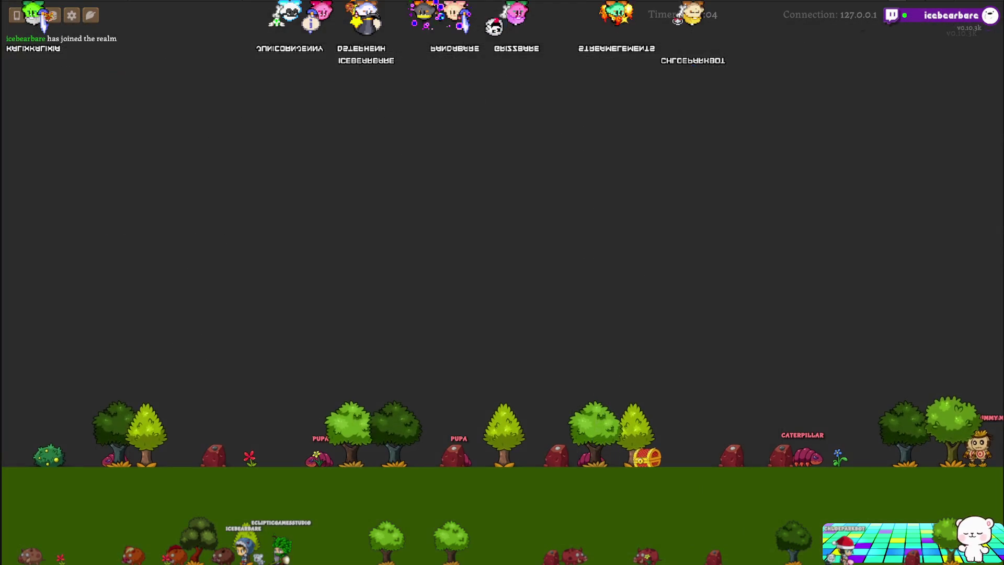
pyautogui.hotkey('alt', 'Tab')
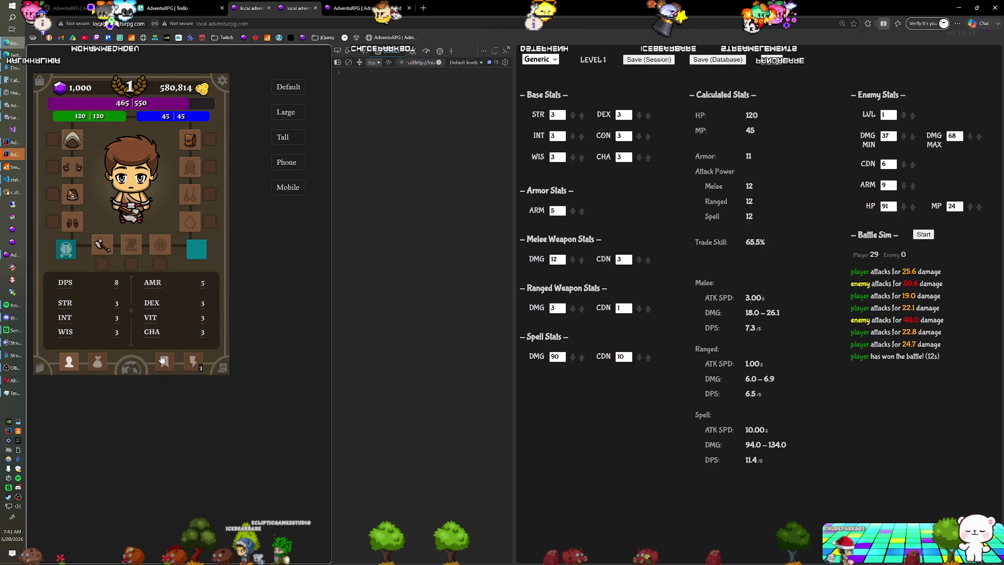
# - Move the equipped axe back into the bag, confirm DPS drops to 6, then switch to Unity
pyautogui.click(98, 361)
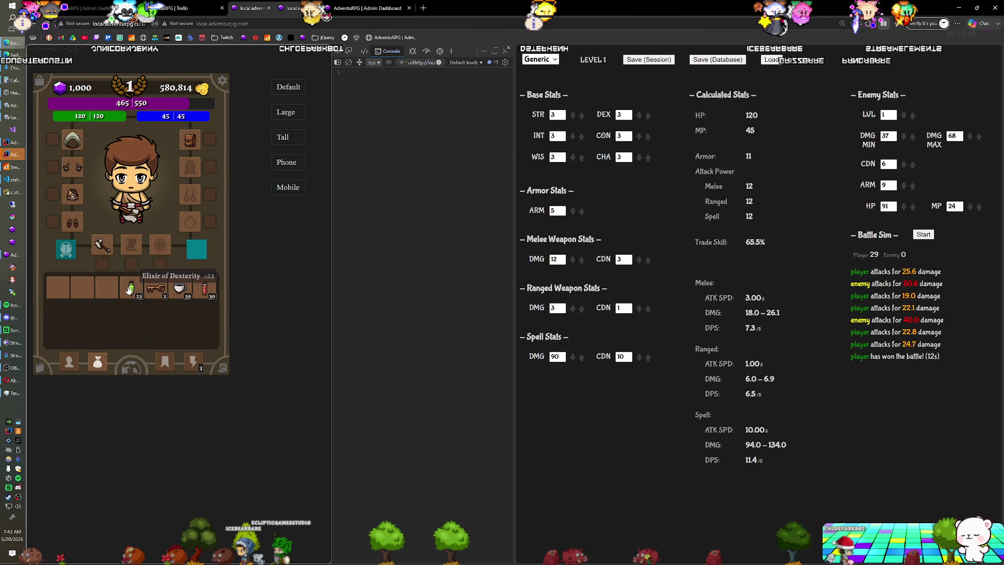
pyautogui.click(69, 363)
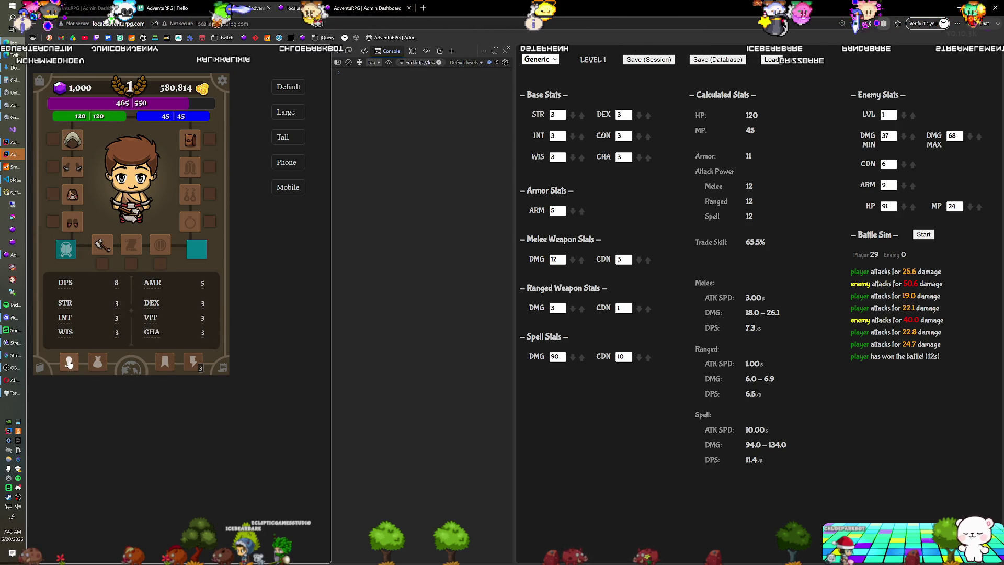
pyautogui.click(101, 365)
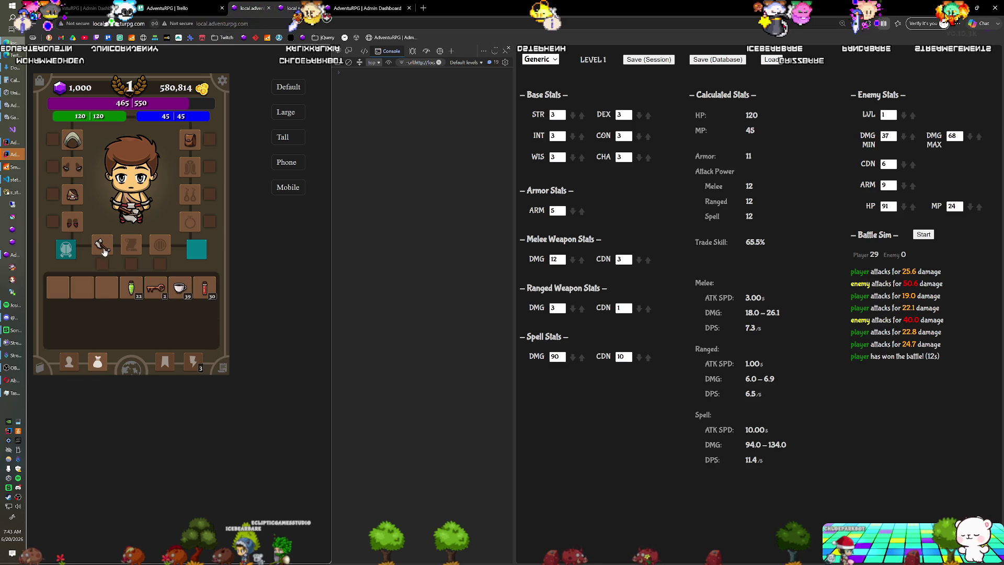
pyautogui.click(66, 368)
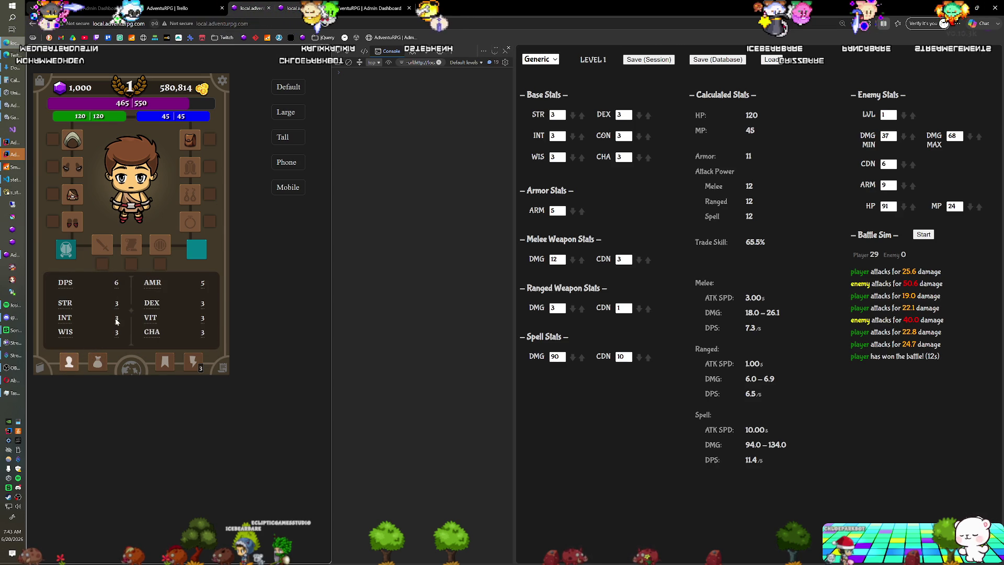
pyautogui.click(100, 363)
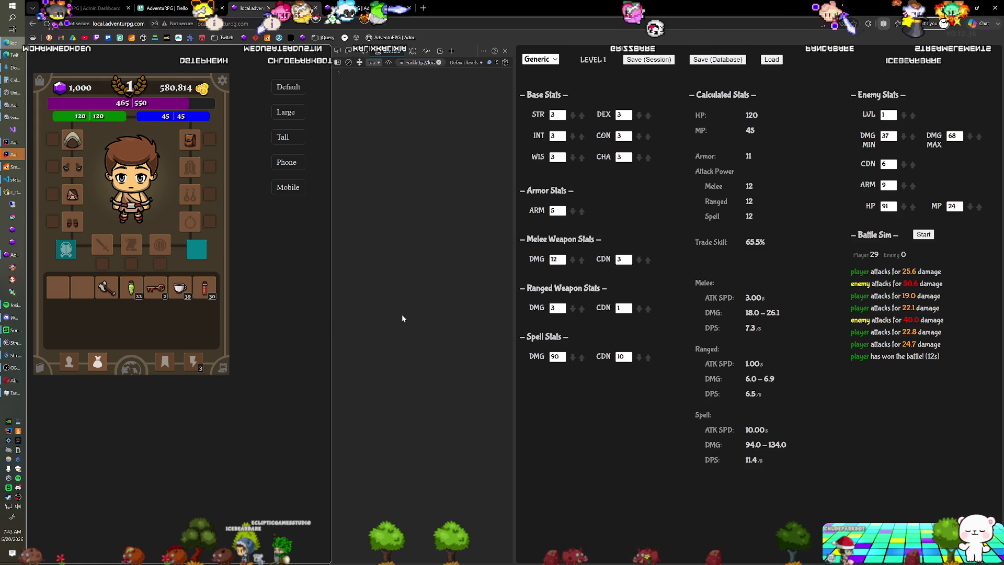
pyautogui.hotkey('alt', 'Tab')
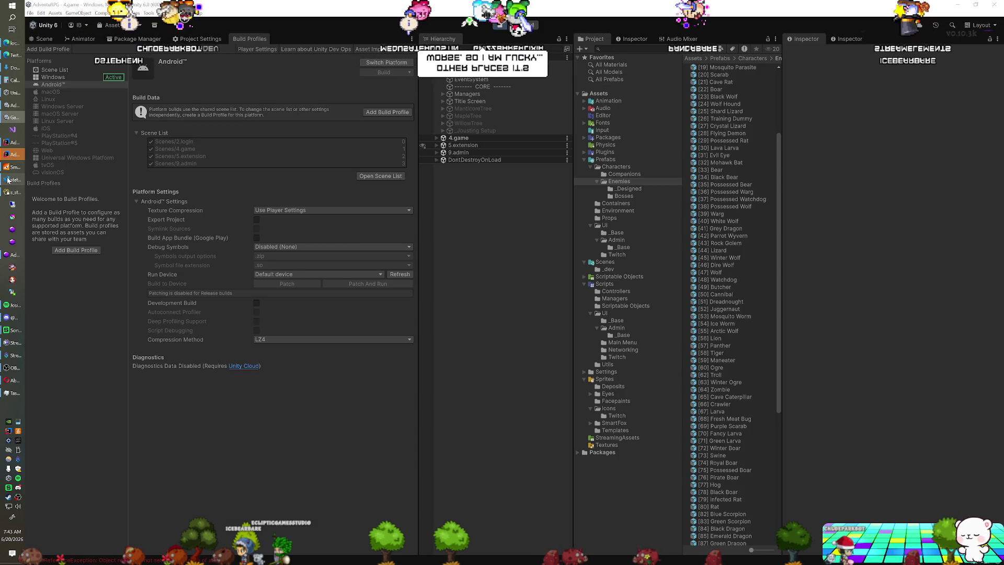
# - Rename StatusEffect's _strength field to _dexterity on line 19 and rebuild the AdventuRPG-Room module
pyautogui.click(11, 154)
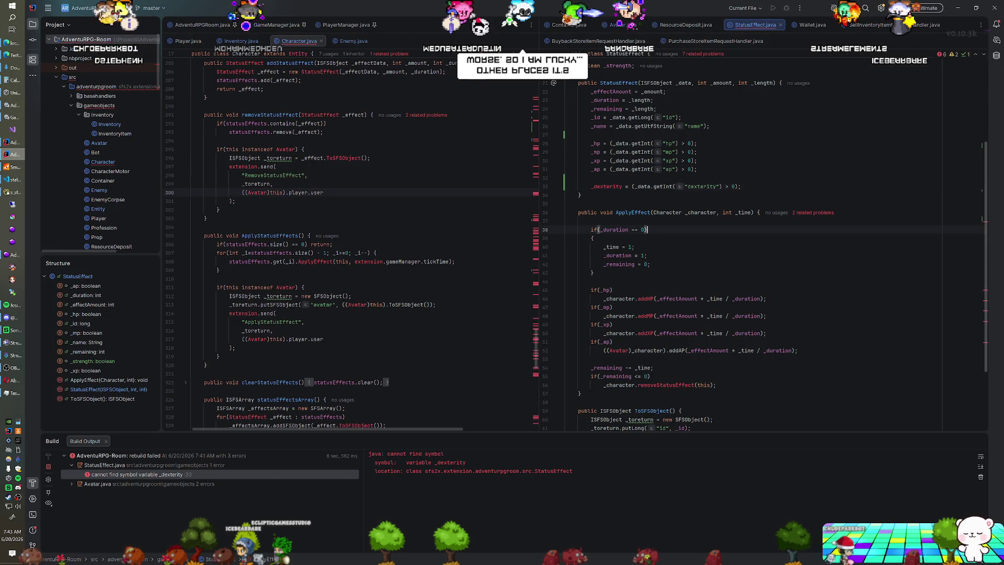
pyautogui.click(647, 229)
pyautogui.scroll(4, 758, 235)
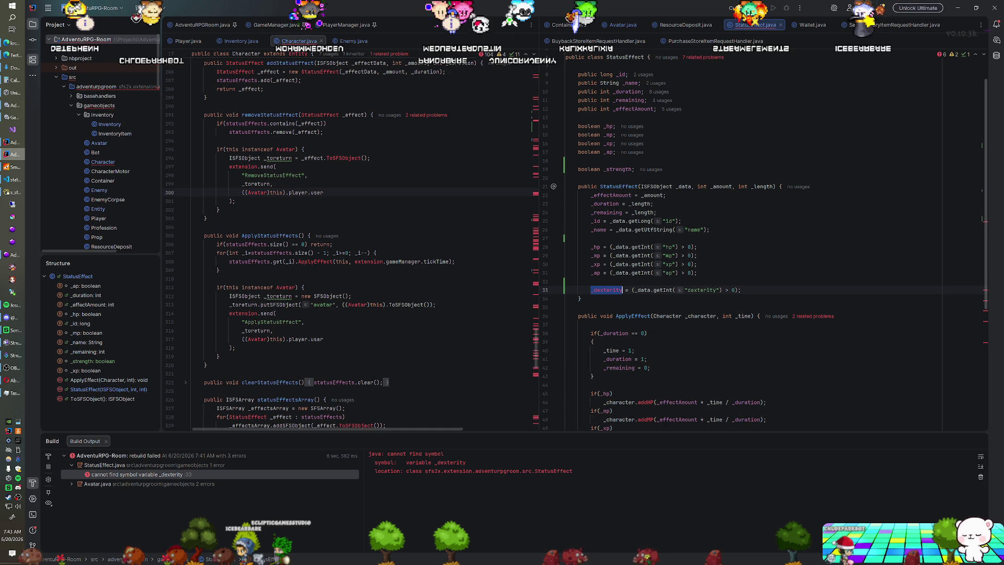
pyautogui.doubleClick(620, 169)
pyautogui.write('_dexterity')
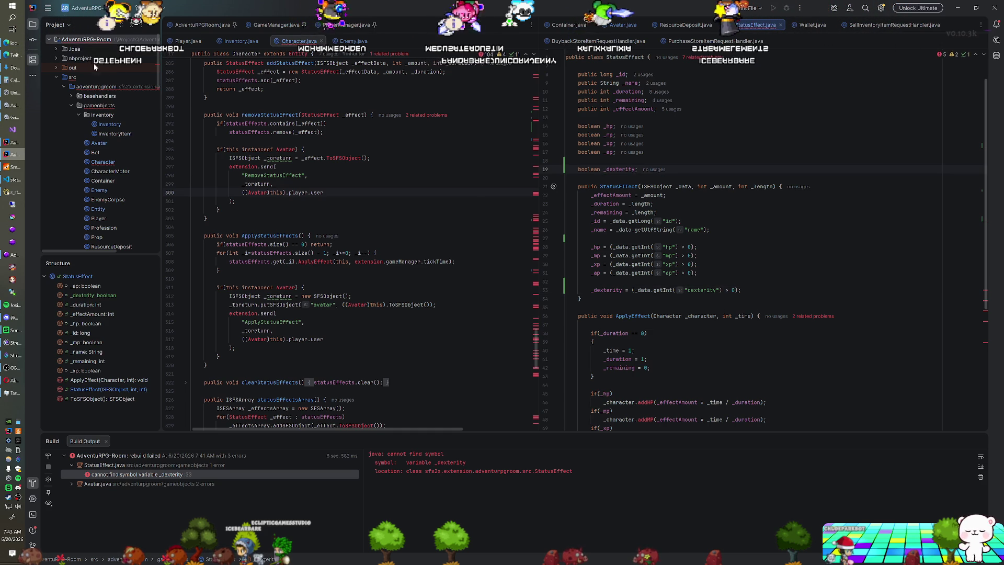
pyautogui.rightClick(90, 38)
pyautogui.click(147, 238)
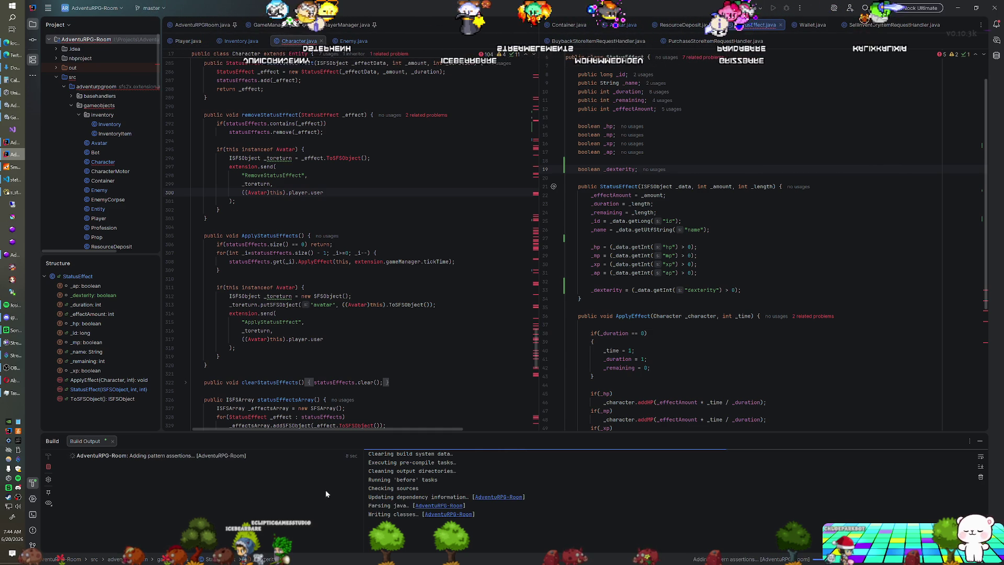
# - Check the SmartFoxServer console as it boots, then return to Unity's AdventuRPG Build Profiles
pyautogui.click(15, 168)
pyautogui.click(488, 126)
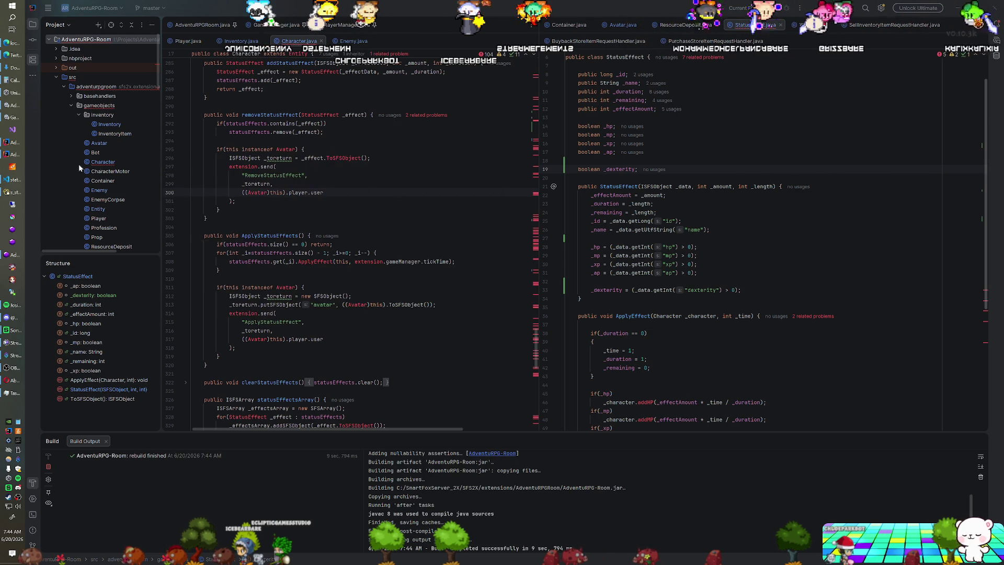
pyautogui.click(24, 168)
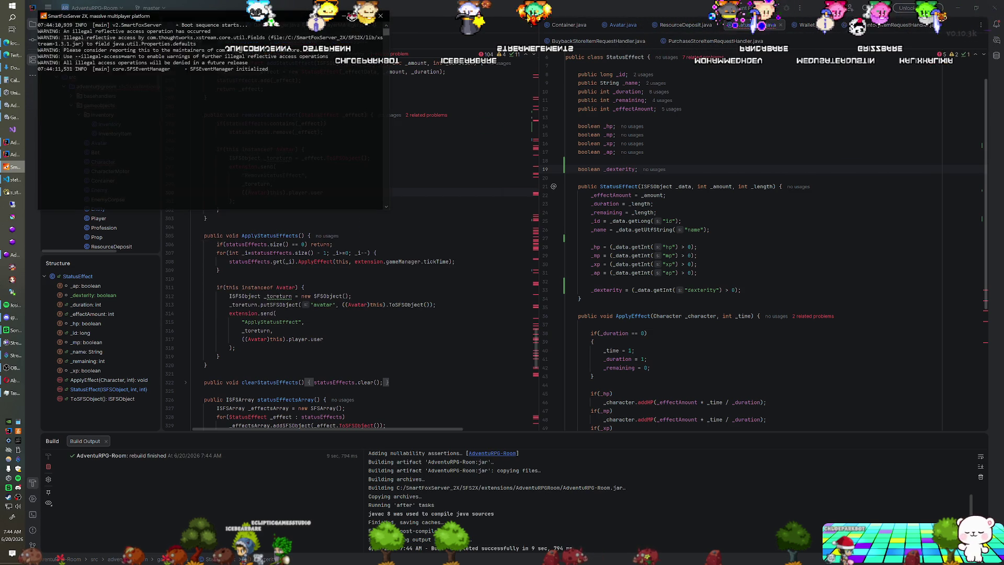
pyautogui.click(15, 117)
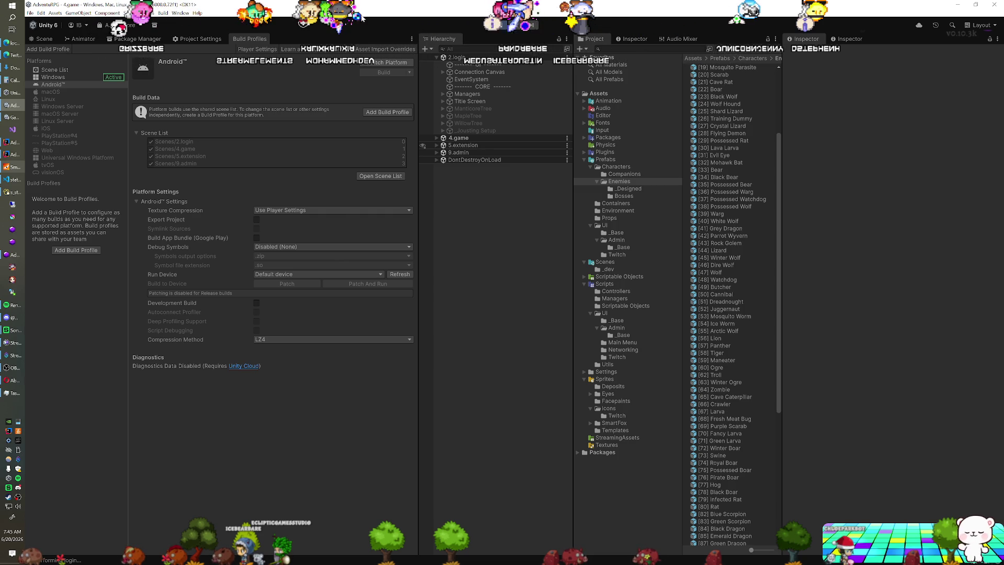
# - Reload the game page in the browser and log back in after the server restart
pyautogui.hotkey('alt', 'Tab')
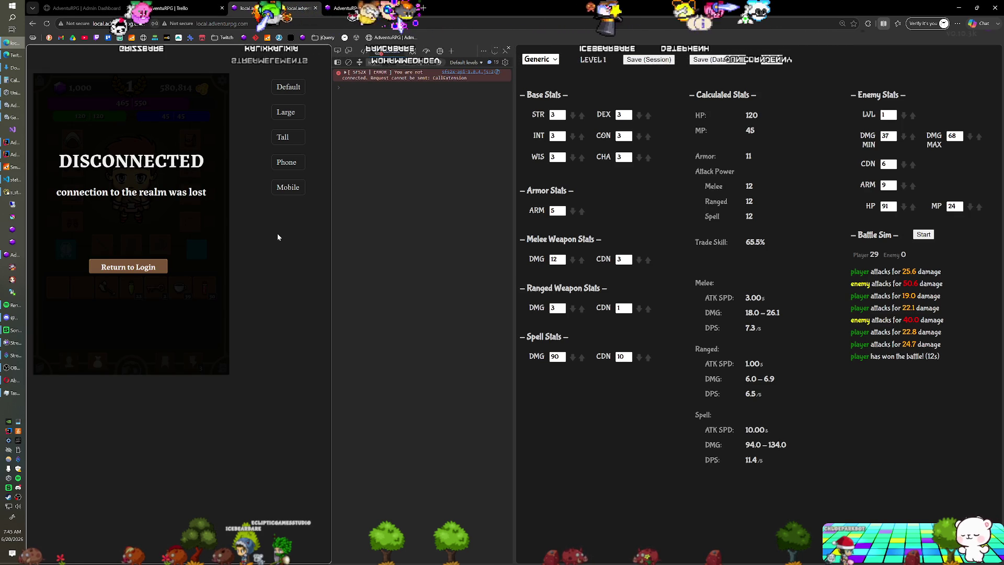
pyautogui.press('F5')
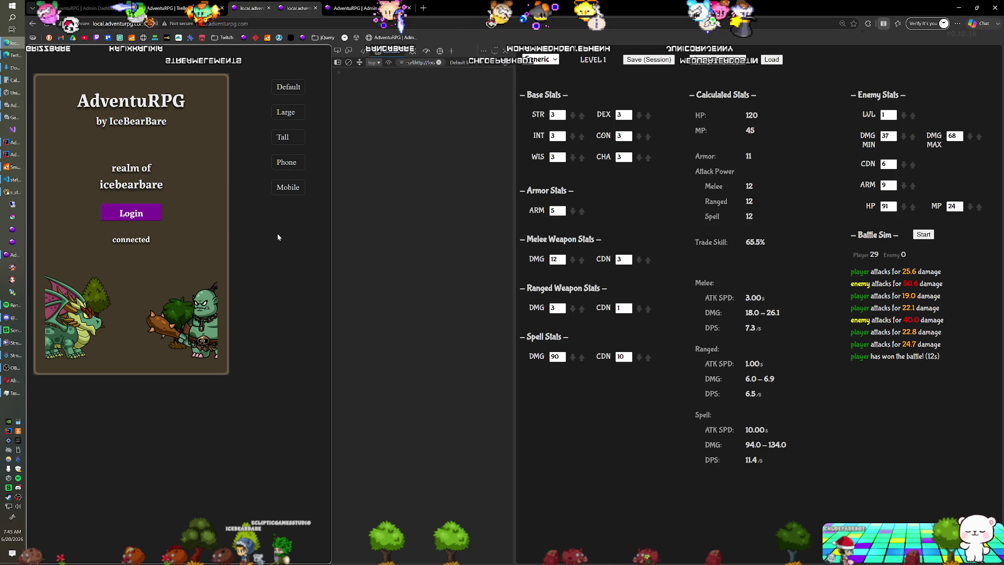
pyautogui.press('Return')
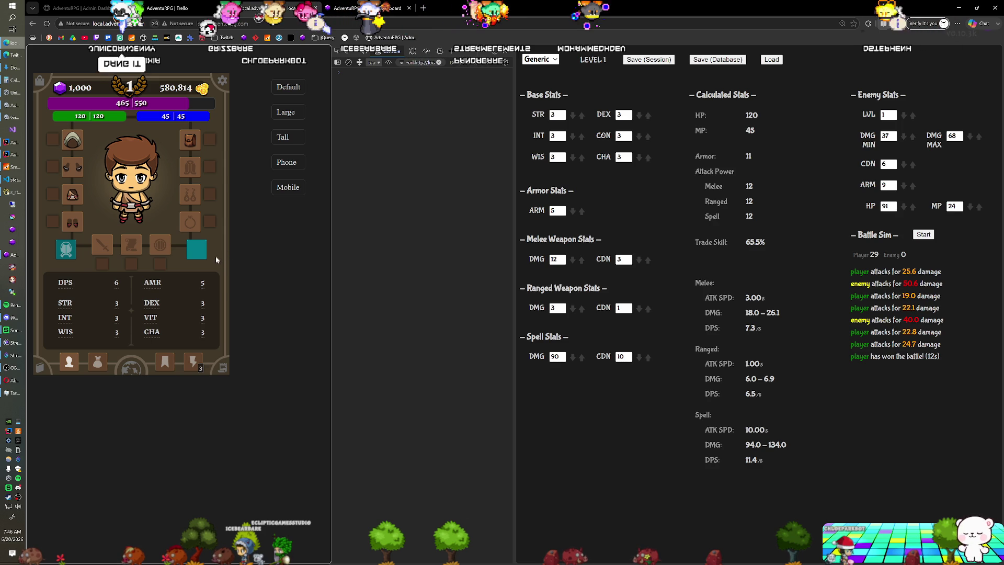
# - Compare the bag and stats tabs and inspect the Elixir of Dexterity to confirm DEX 33
pyautogui.click(98, 363)
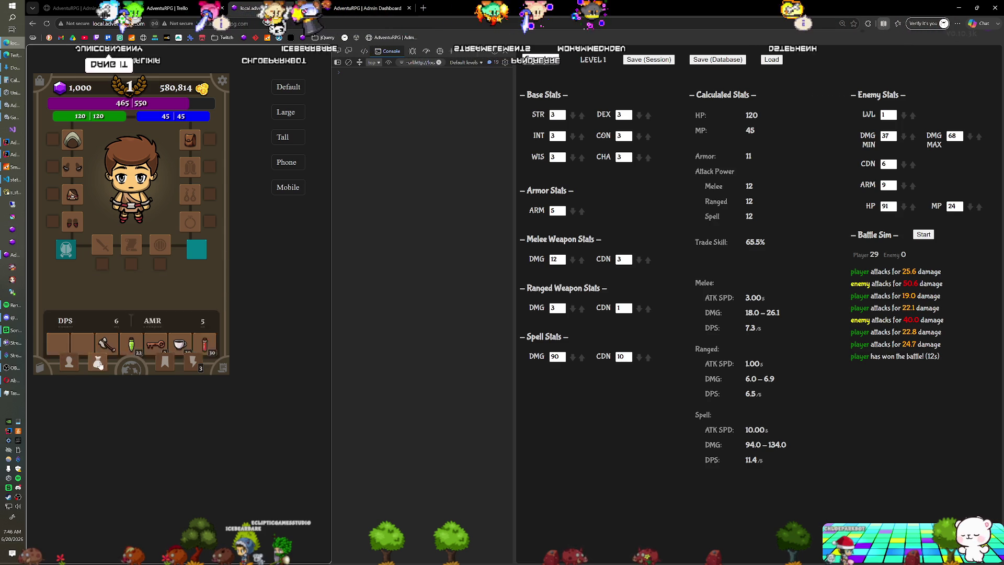
pyautogui.click(69, 362)
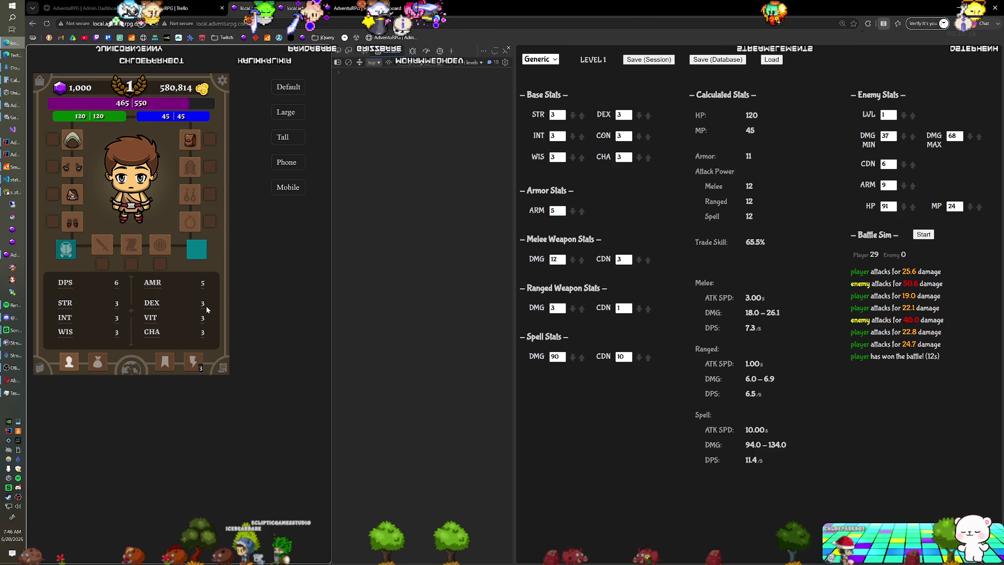
pyautogui.click(98, 363)
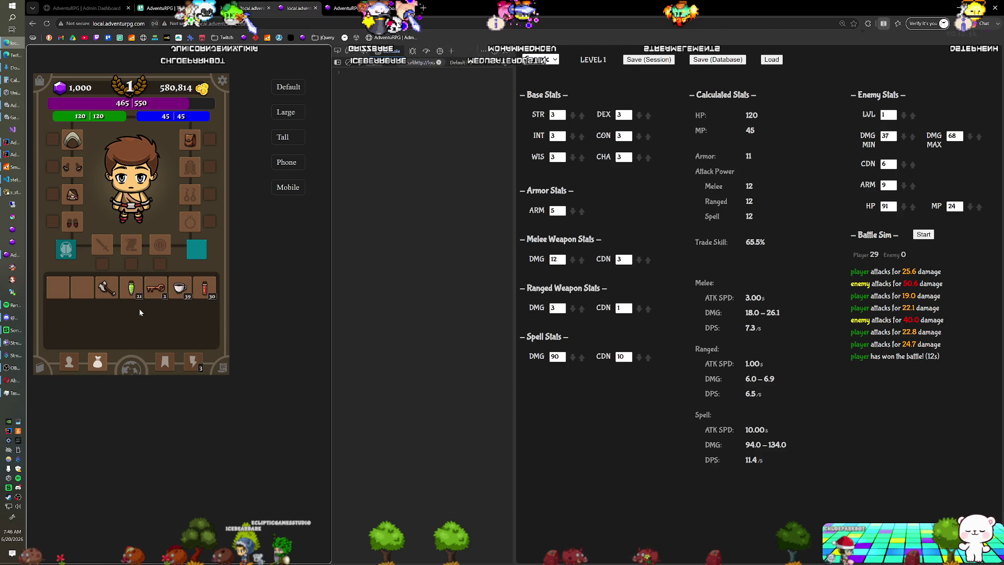
pyautogui.click(89, 343)
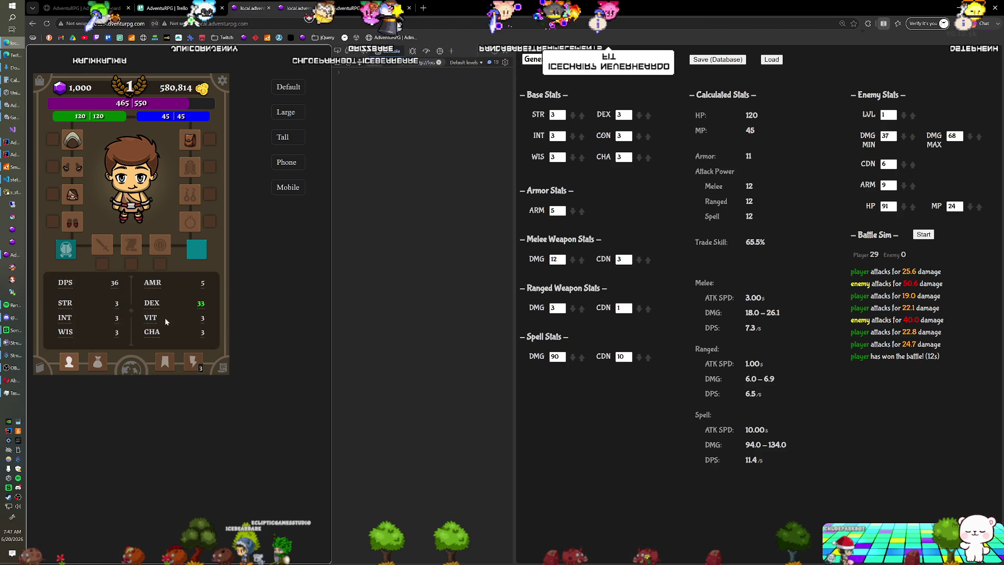
pyautogui.click(97, 362)
pyautogui.click(131, 289)
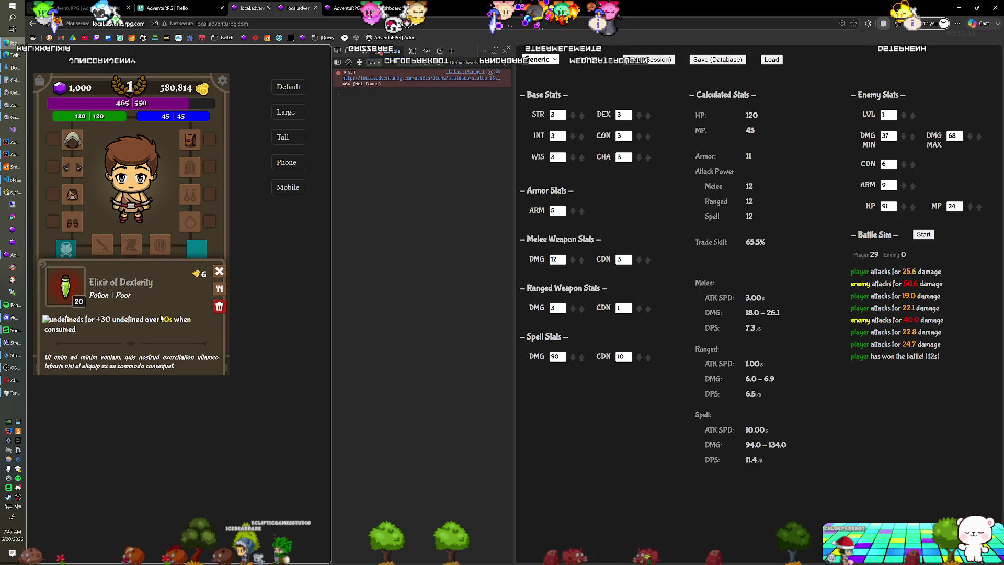
pyautogui.click(220, 270)
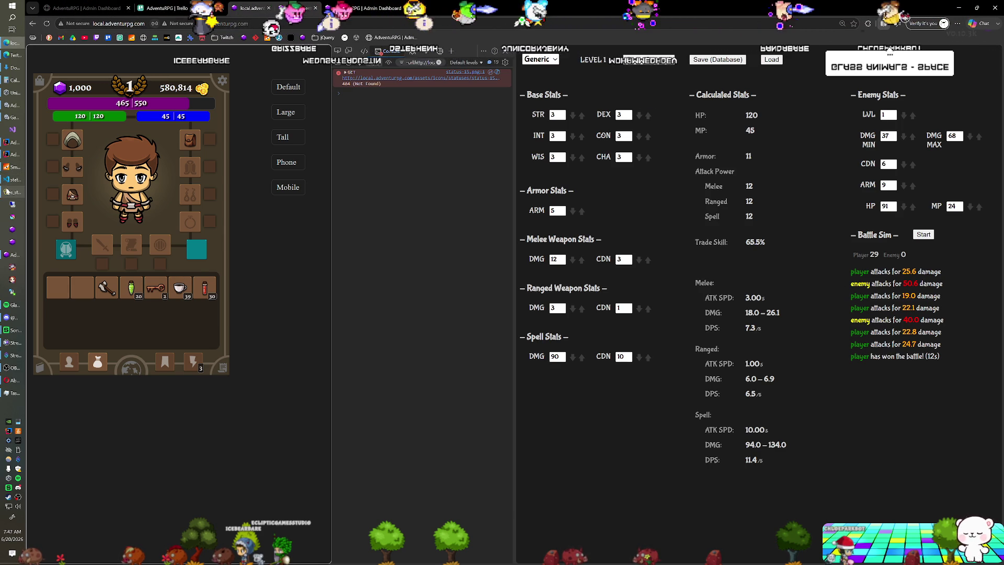
# - In s_status_effects, set the Strength row's strength and the Intellect row's intellect to 1
pyautogui.click(13, 192)
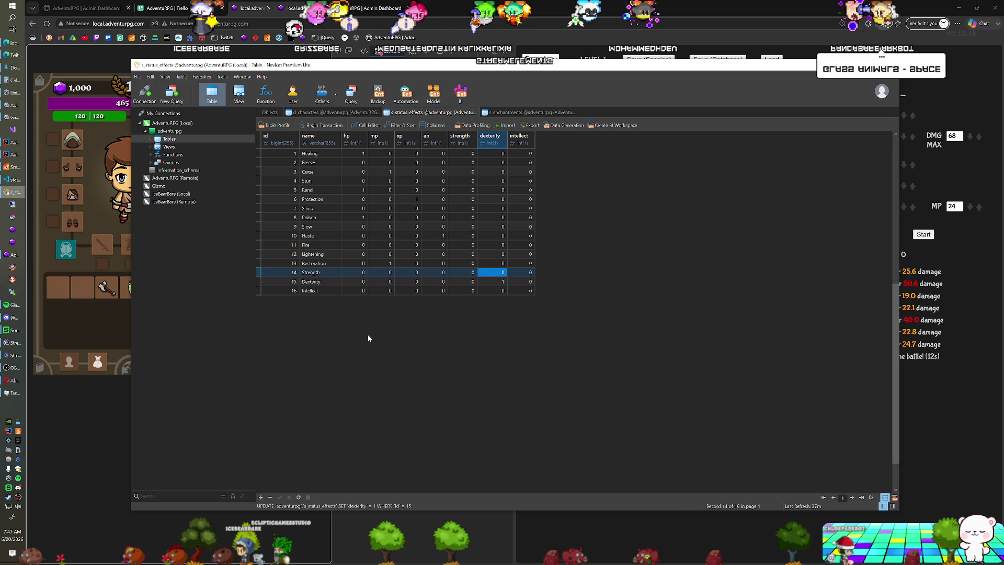
pyautogui.hotkey('shift', 'Tab')
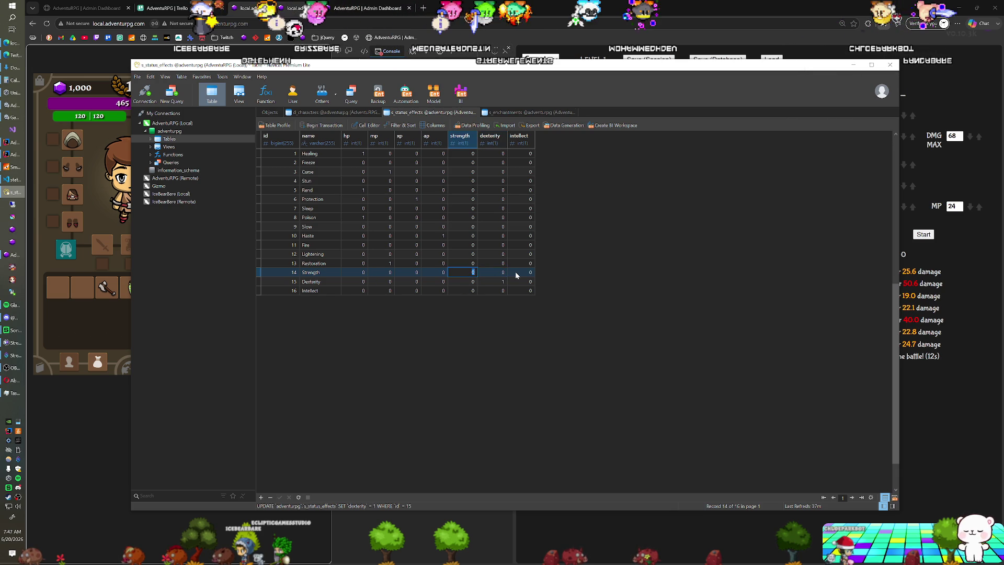
pyautogui.write('1')
pyautogui.press('Down')
pyautogui.press('Down')
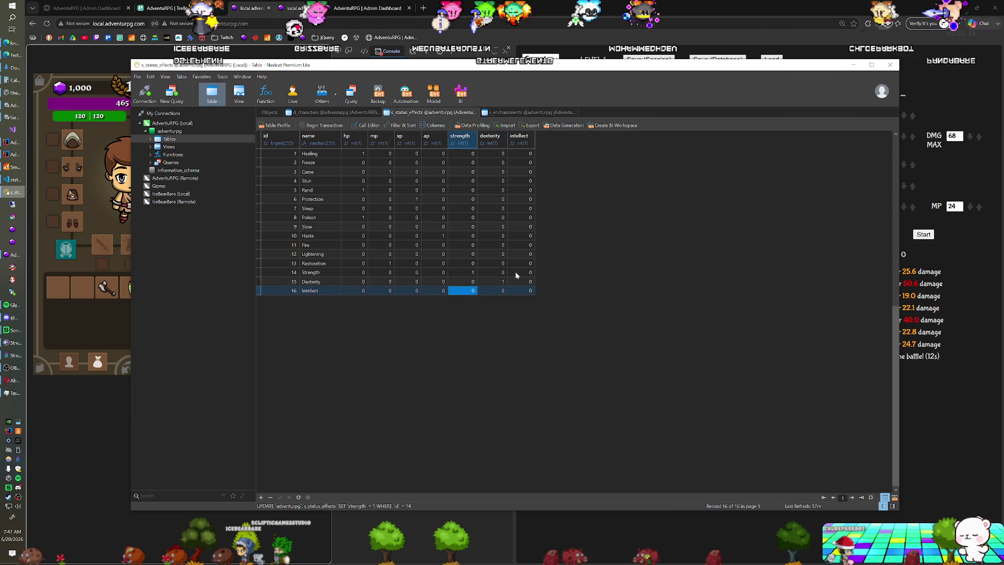
pyautogui.press('Tab')
pyautogui.press('Tab')
pyautogui.write('1')
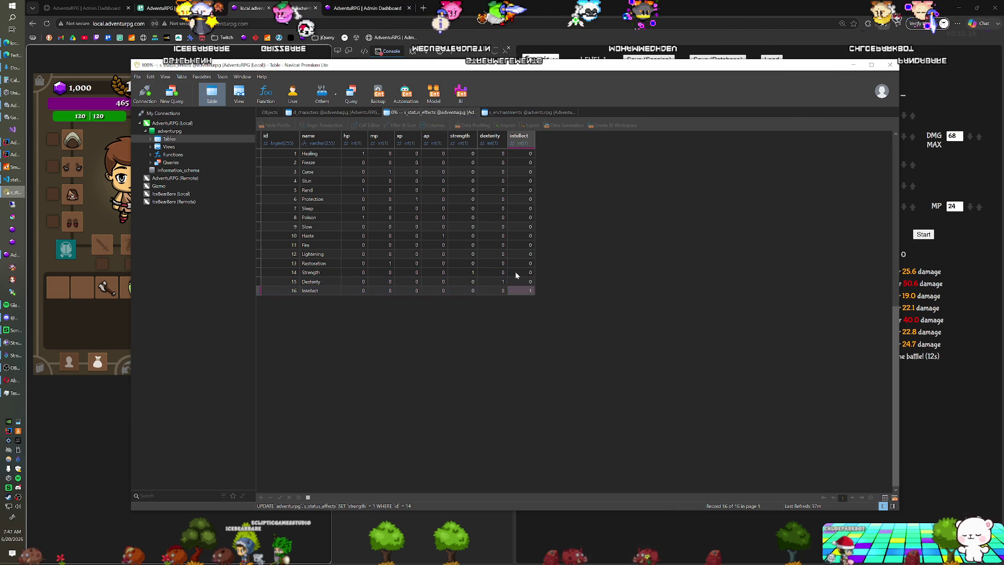
pyautogui.press('Return')
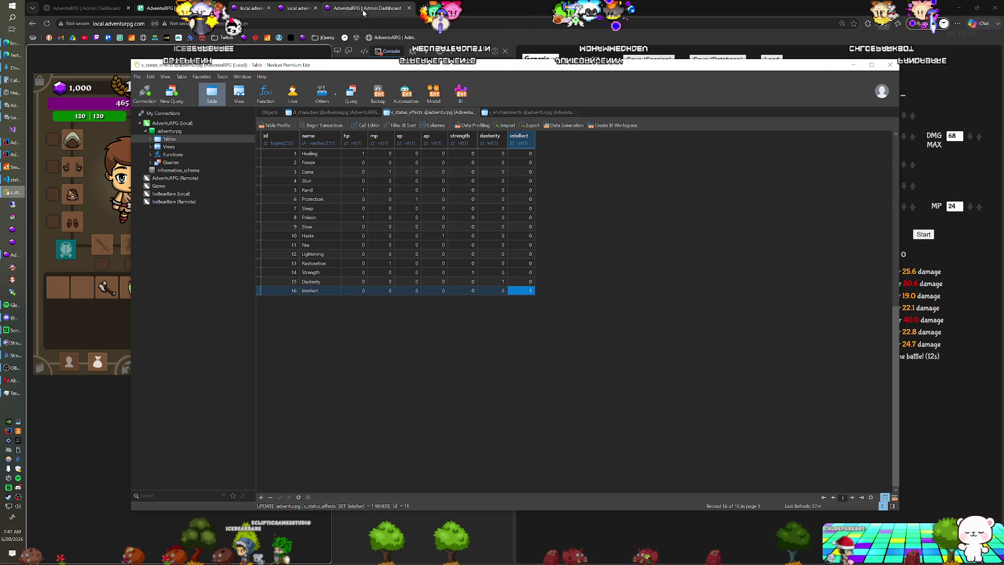
pyautogui.click(363, 11)
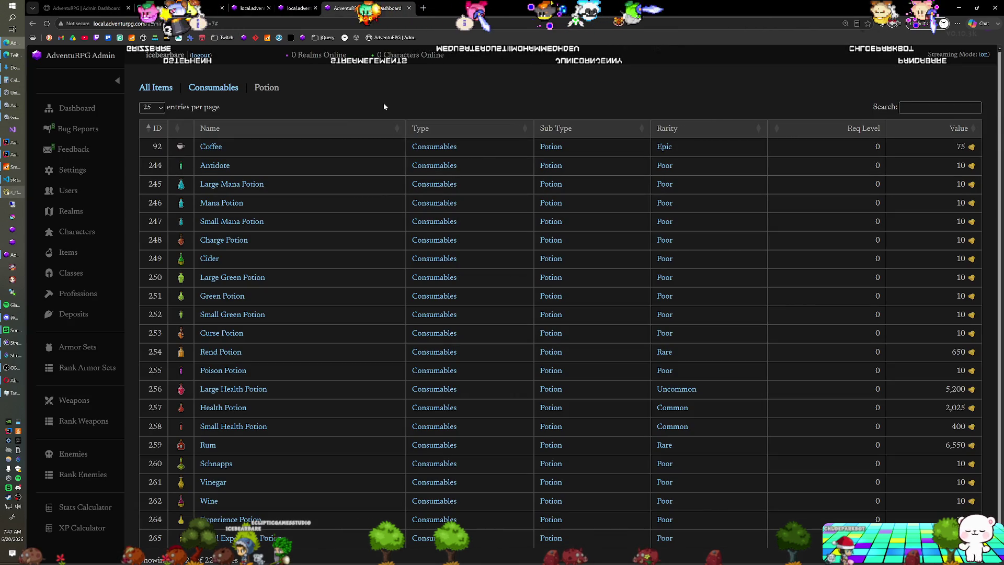
# - Cancel the caret browsing prompt triggered by F7 and scroll the Consumables Potion list
pyautogui.press('F7')
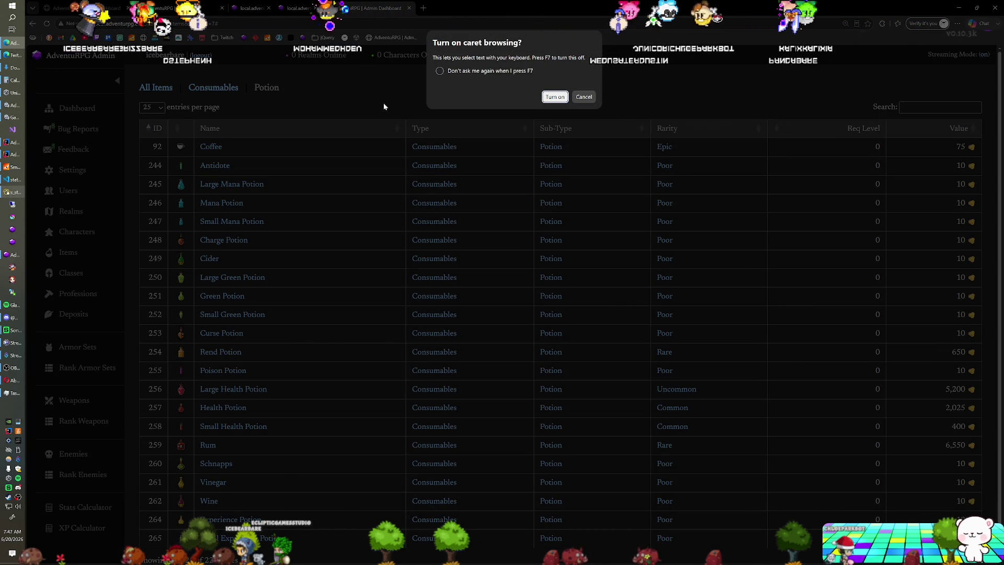
pyautogui.click(582, 98)
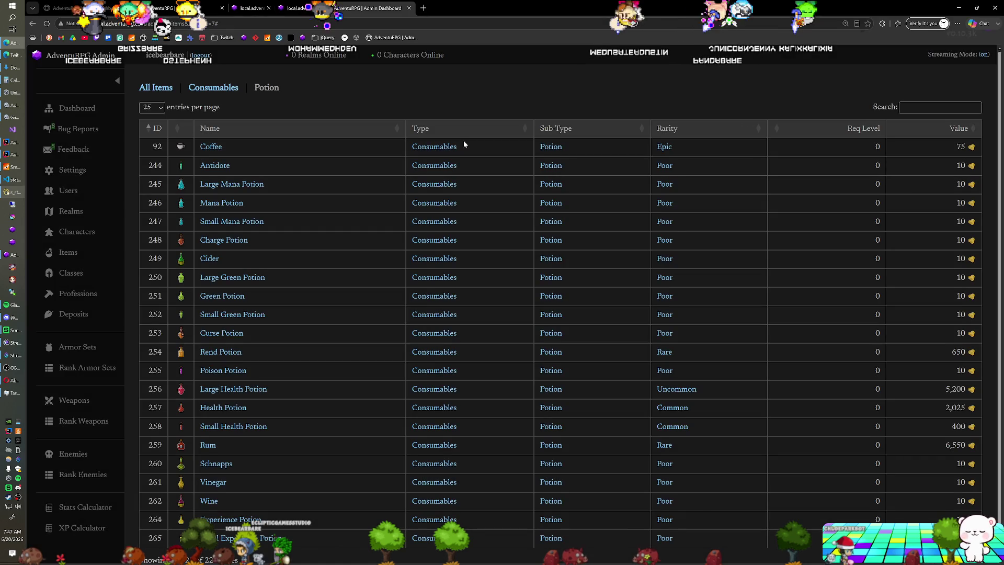
pyautogui.scroll(-1, 330, 157)
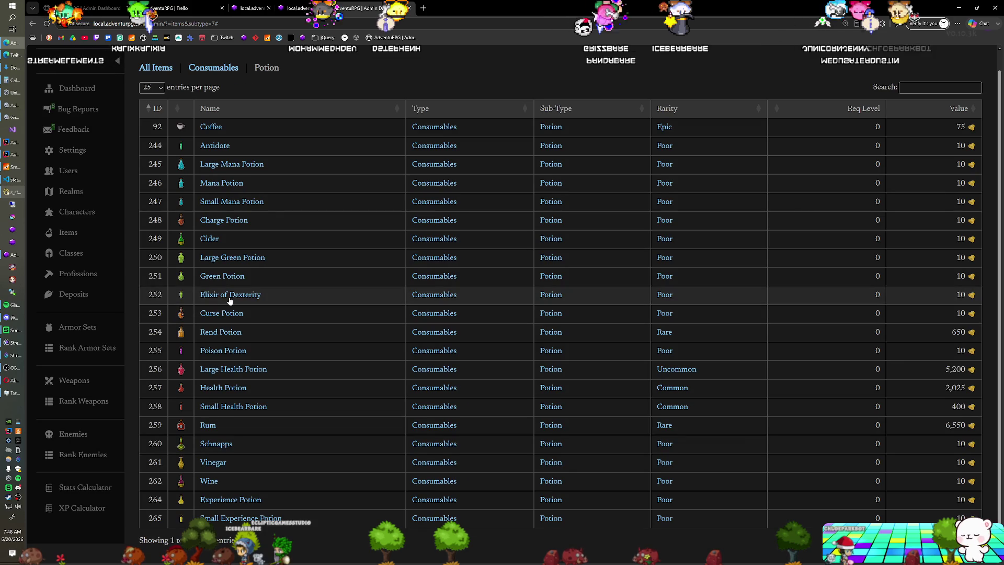
# - Give the elixir item a Strength status effect with value 30 and close the editor
pyautogui.click(218, 308)
pyautogui.write('Elixir of Strength')
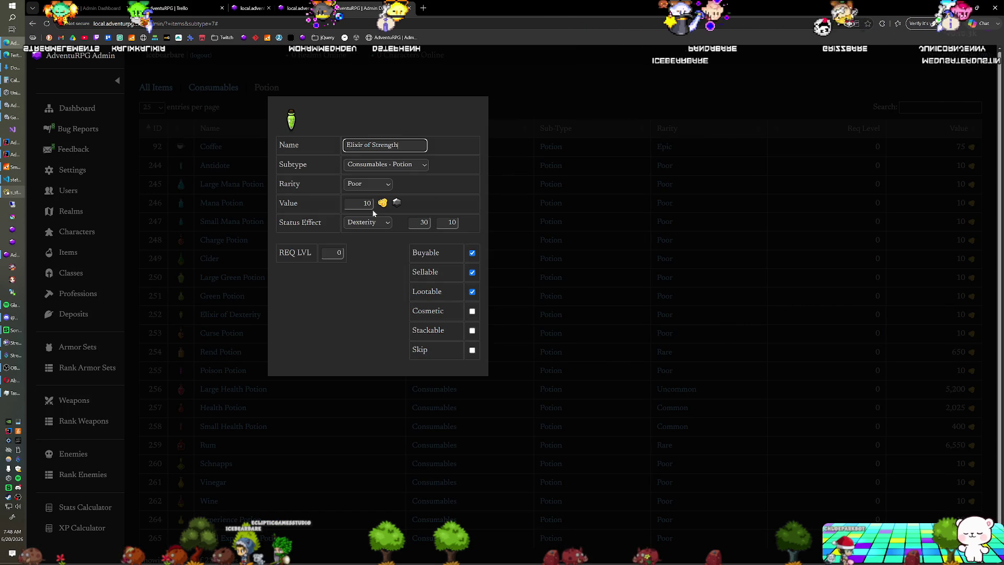
pyautogui.click(368, 222)
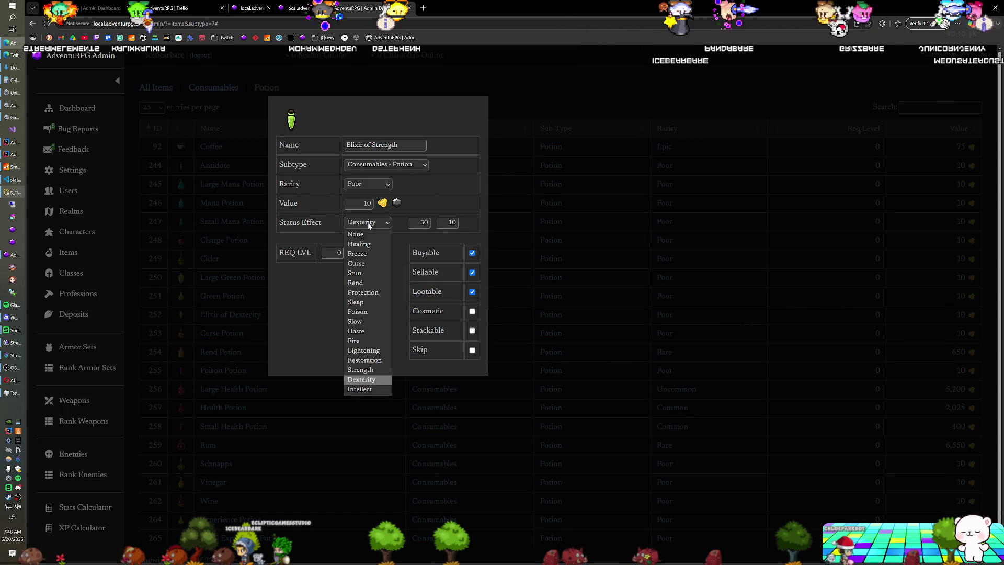
pyautogui.click(386, 349)
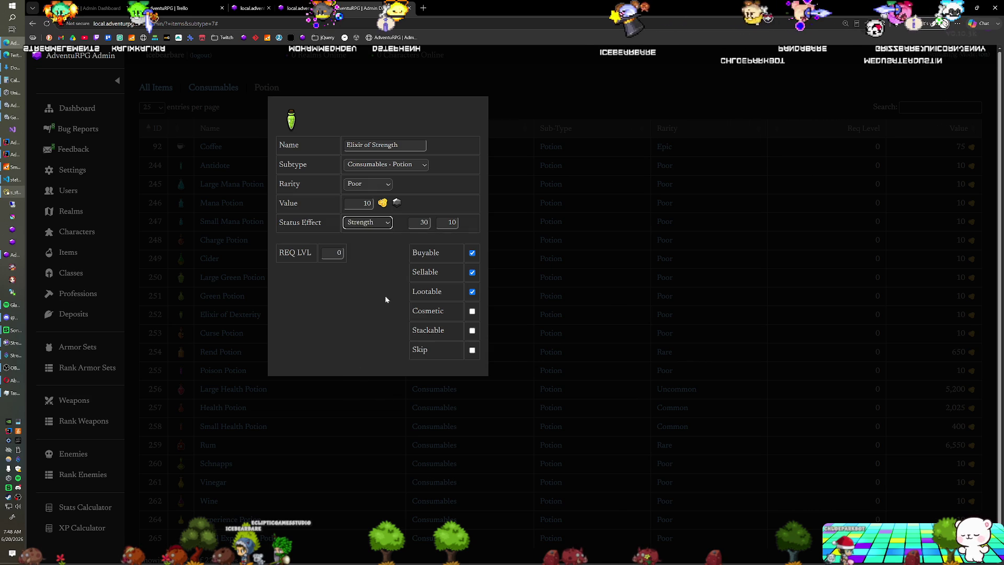
pyautogui.moveTo(444, 223); pyautogui.dragTo(477, 221)
pyautogui.write('30')
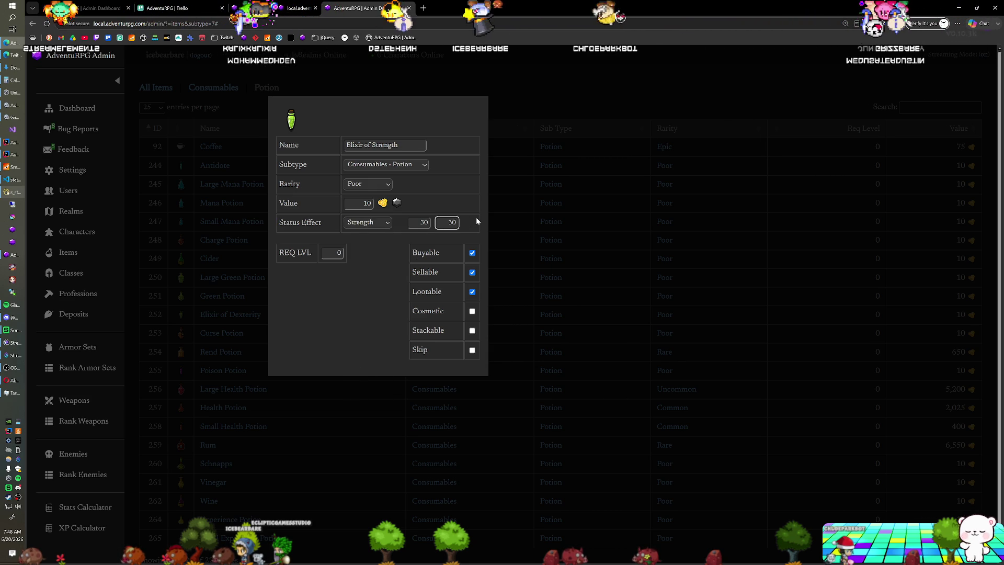
pyautogui.click(335, 254)
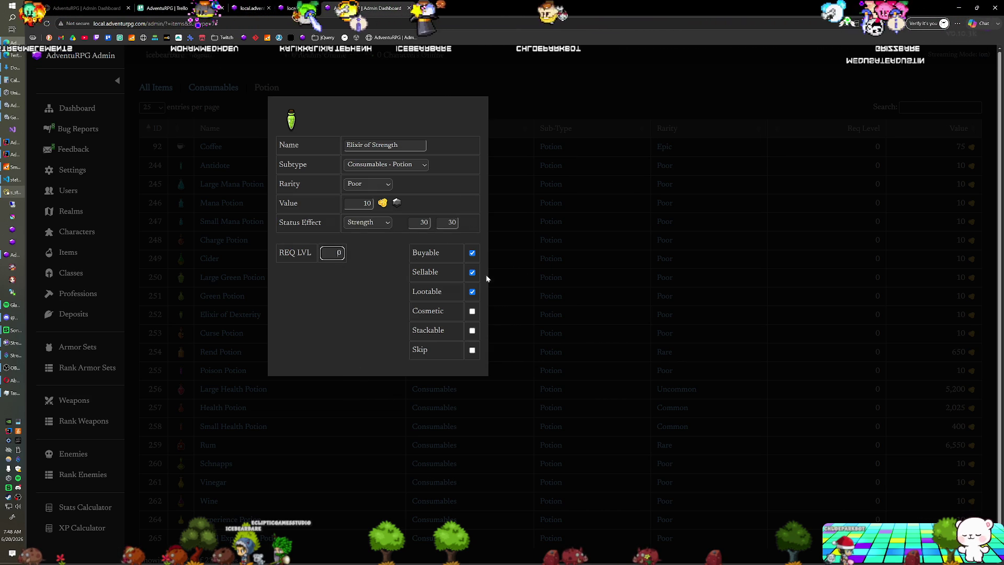
pyautogui.click(523, 265)
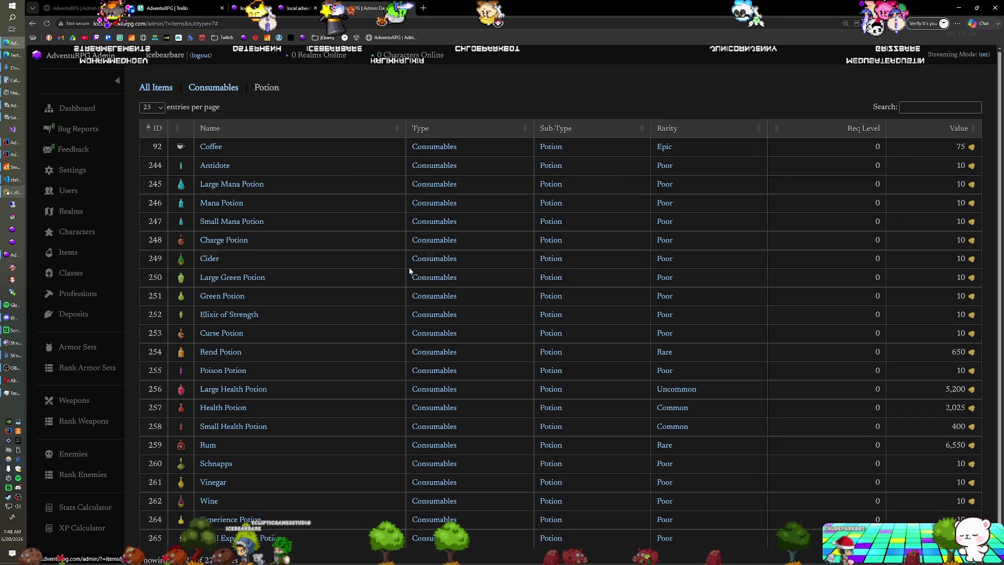
# - Review the Elixir of Strength settings, then briefly check the SmartFoxServer console
pyautogui.click(246, 314)
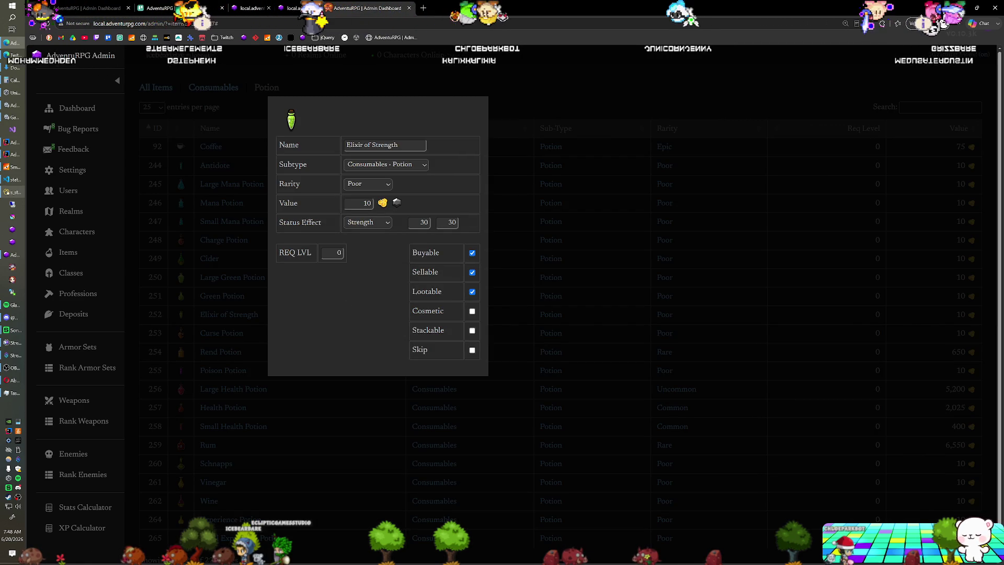
pyautogui.click(540, 238)
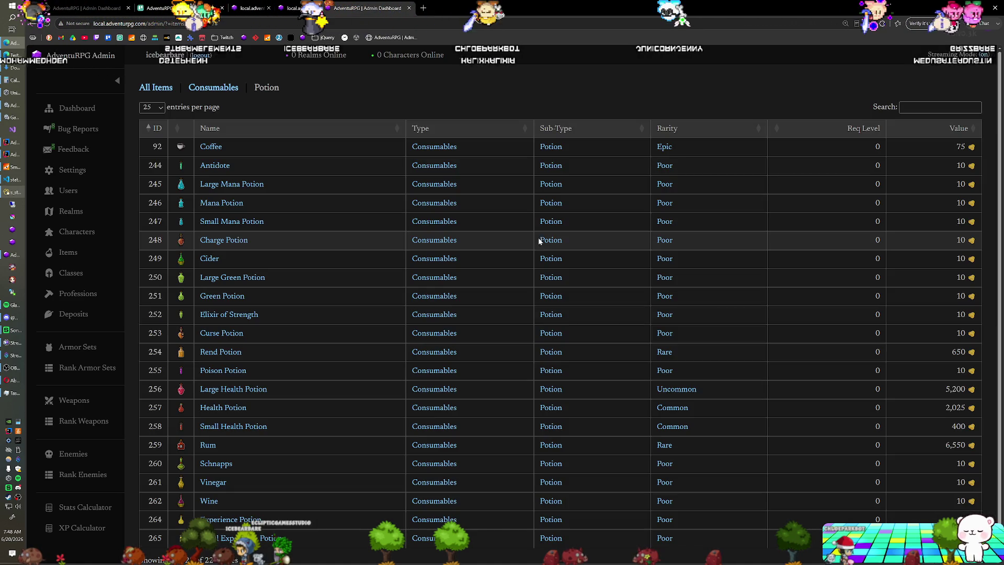
pyautogui.click(11, 168)
pyautogui.click(343, 16)
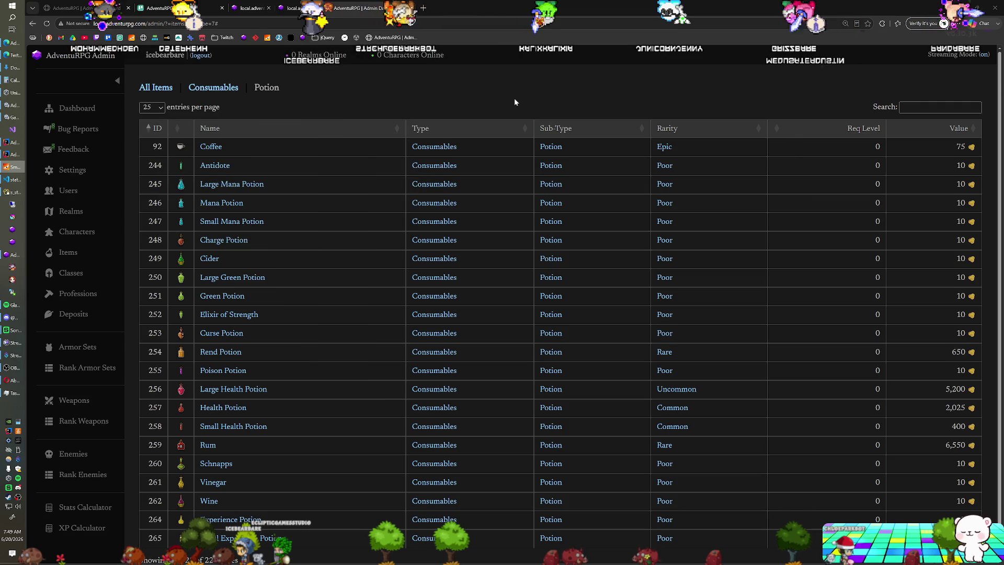
pyautogui.click(11, 117)
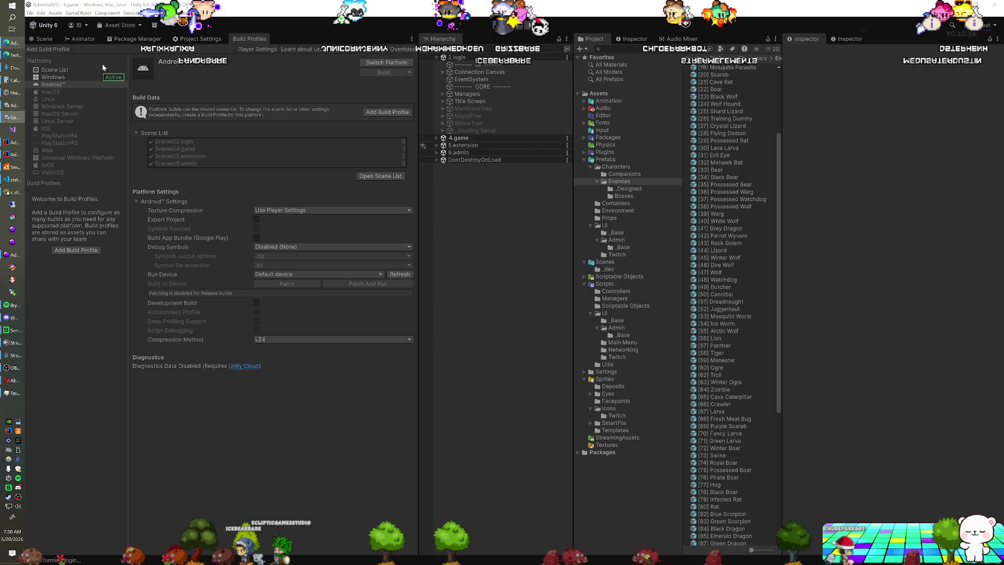
# - Reload the local game client tab to reconnect to the realm
pyautogui.click(11, 46)
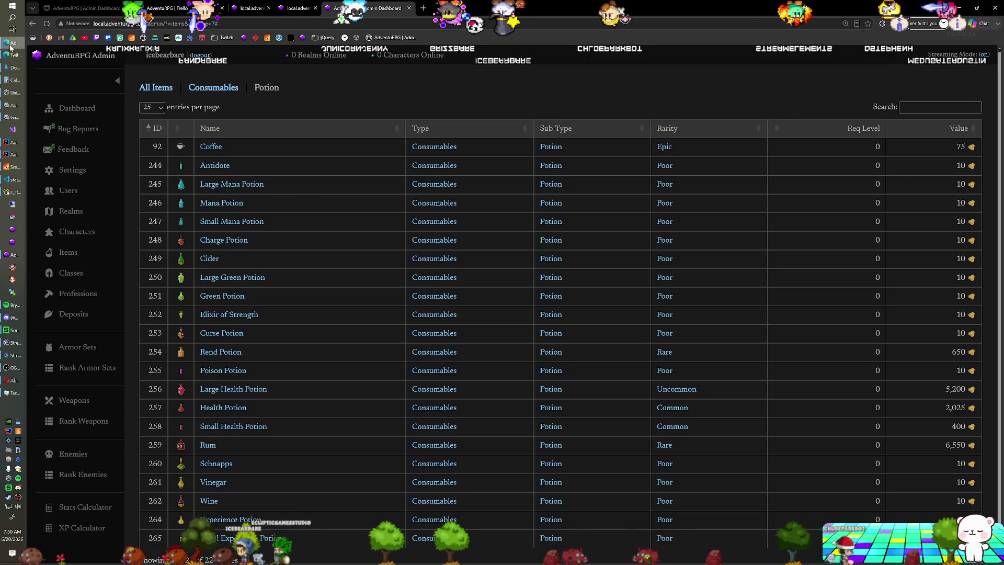
pyautogui.click(246, 8)
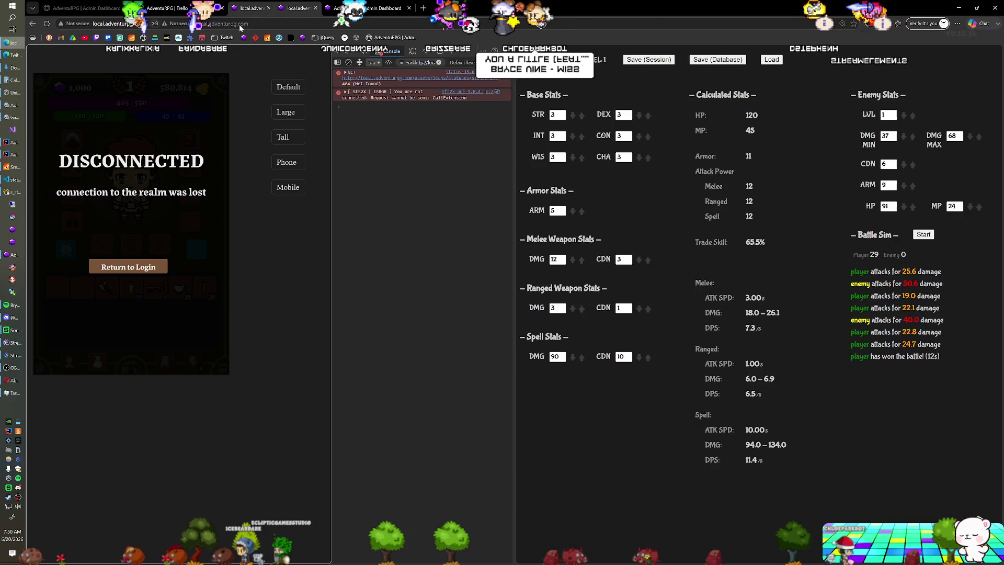
pyautogui.press('F5')
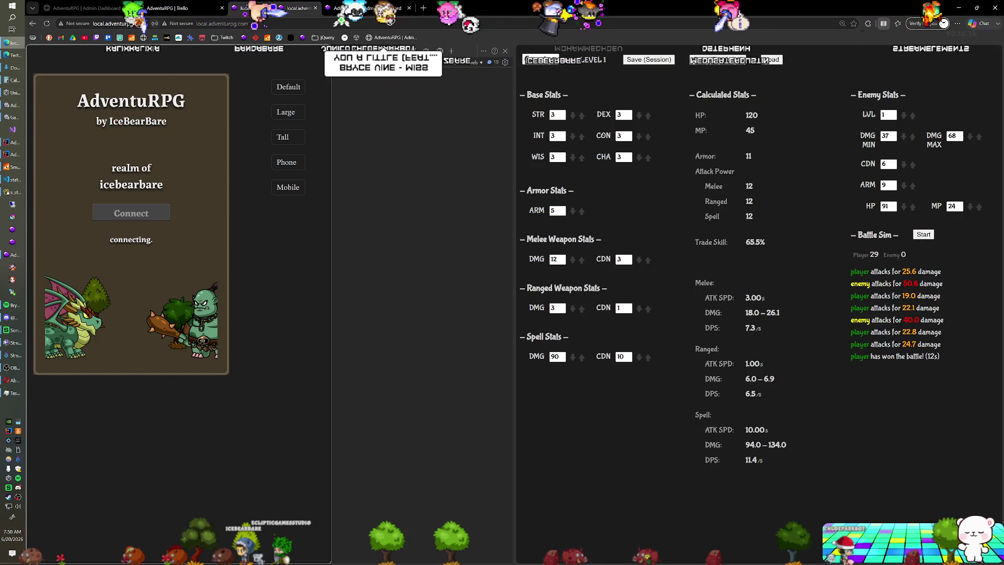
pyautogui.hotkey('alt', 'Tab')
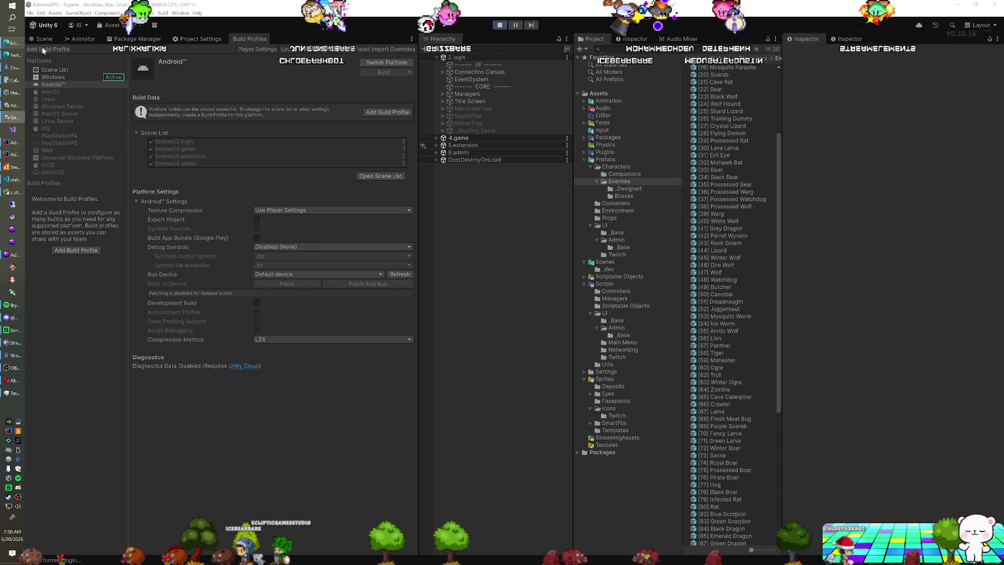
pyautogui.click(12, 44)
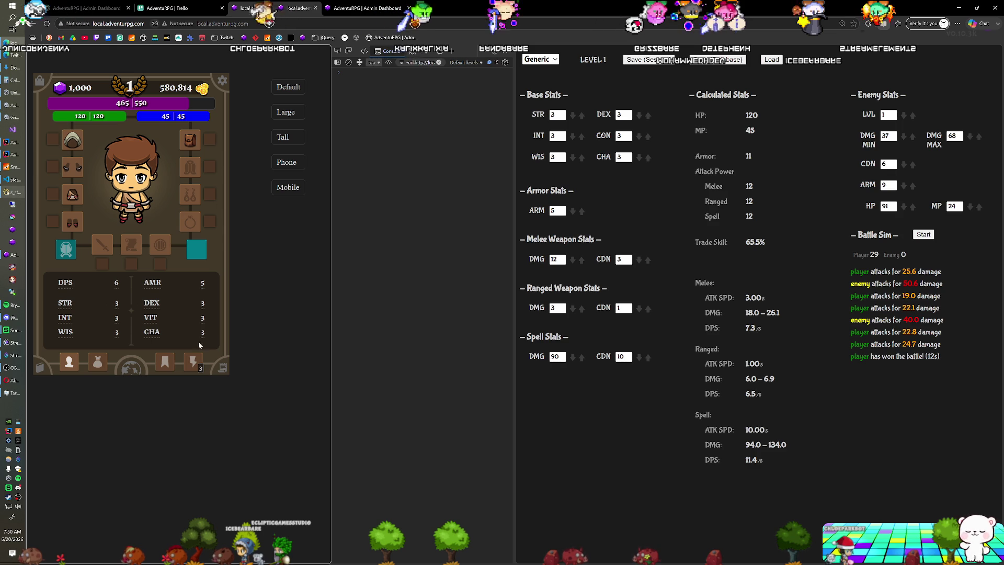
# - Inspect the Elixir of Strength in the bag and browse the other inventory tabs
pyautogui.click(98, 363)
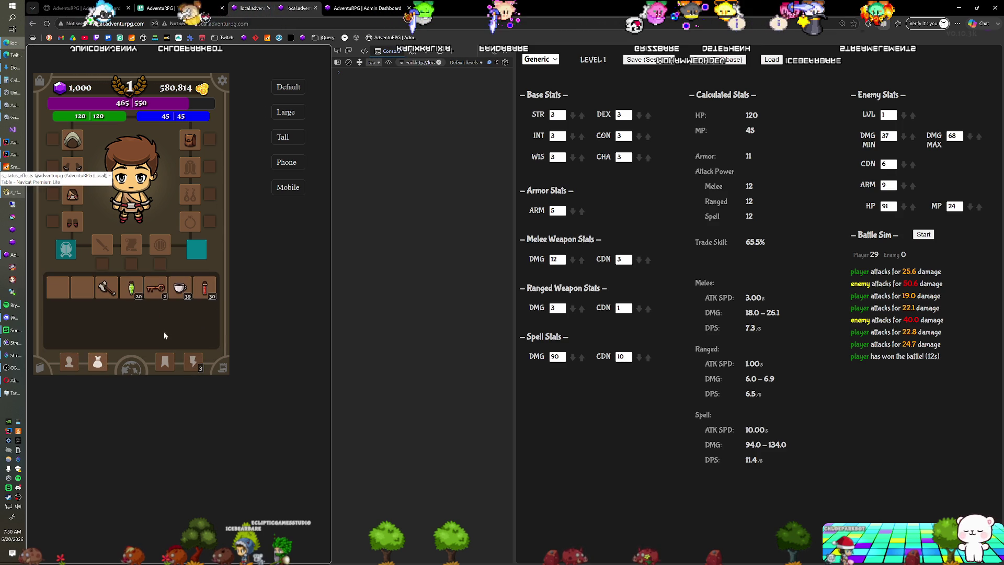
pyautogui.click(138, 293)
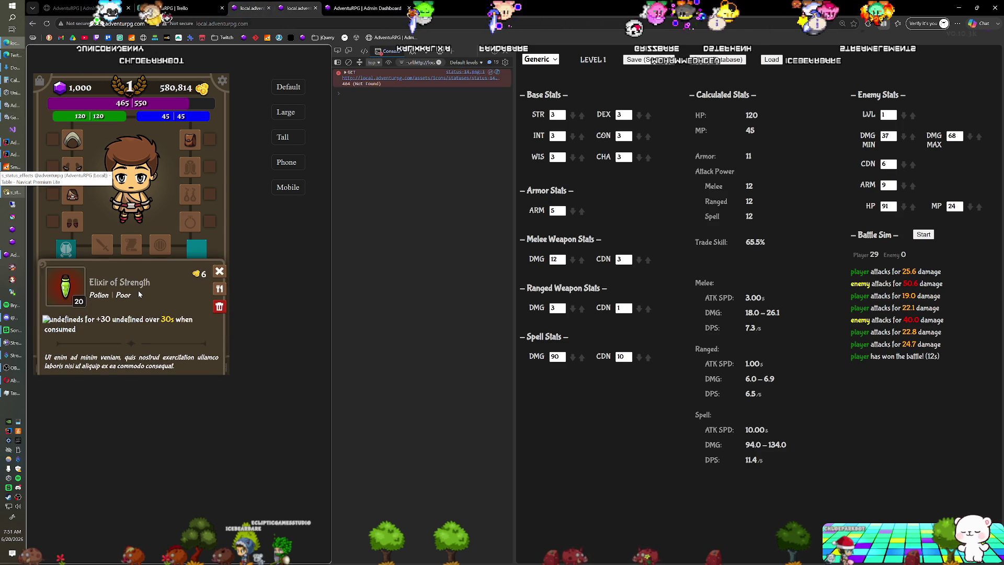
pyautogui.click(220, 272)
pyautogui.click(193, 362)
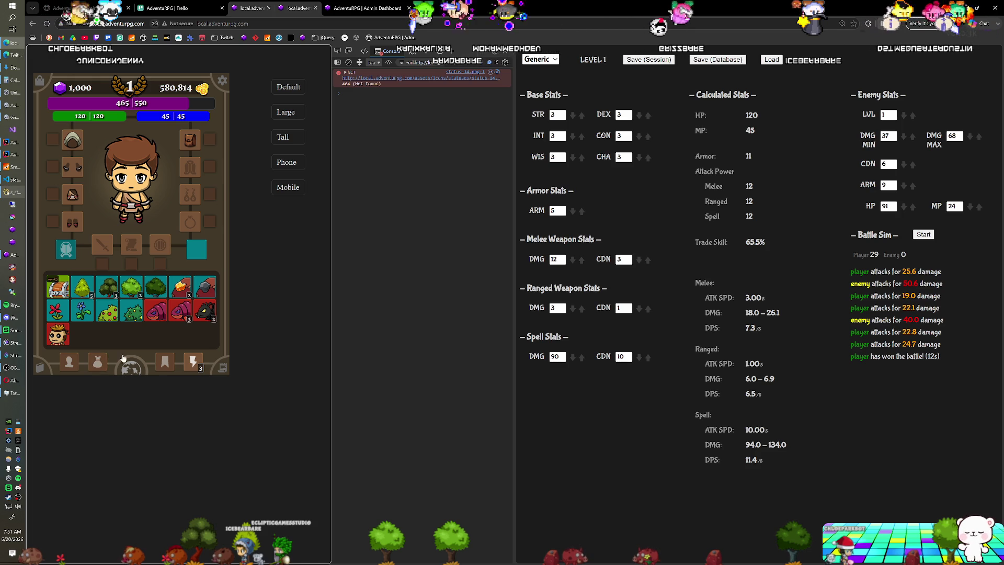
pyautogui.click(102, 361)
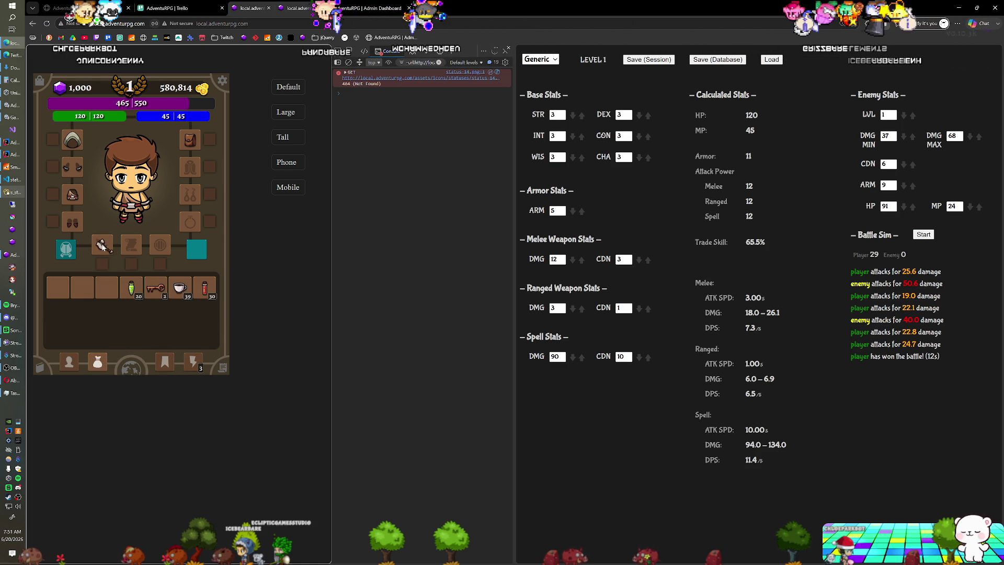
pyautogui.click(192, 363)
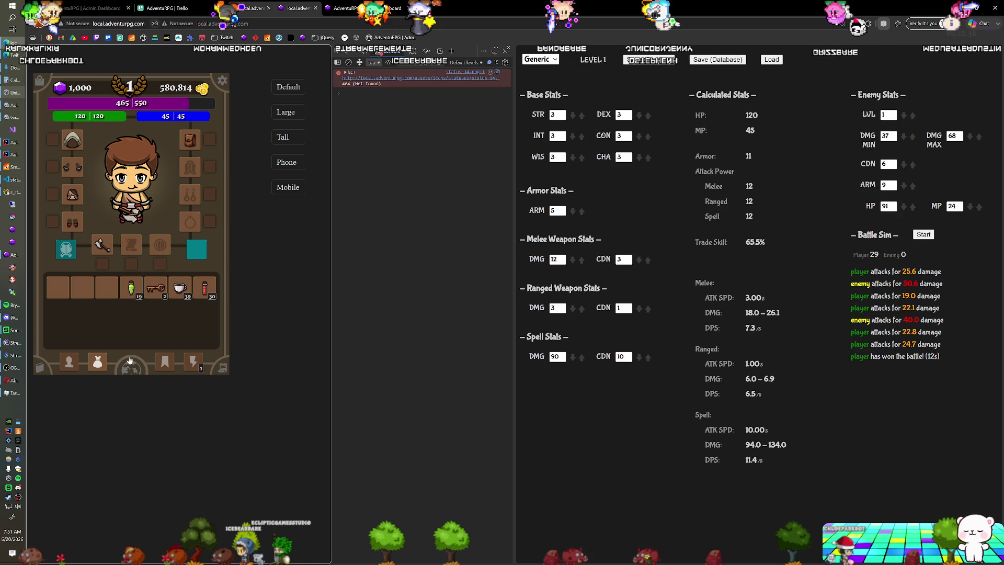
# - Use the Elixir of Strength and check stats showing DPS 8 and STR 3, then return to IntelliJ
pyautogui.hotkey('alt', 'Tab')
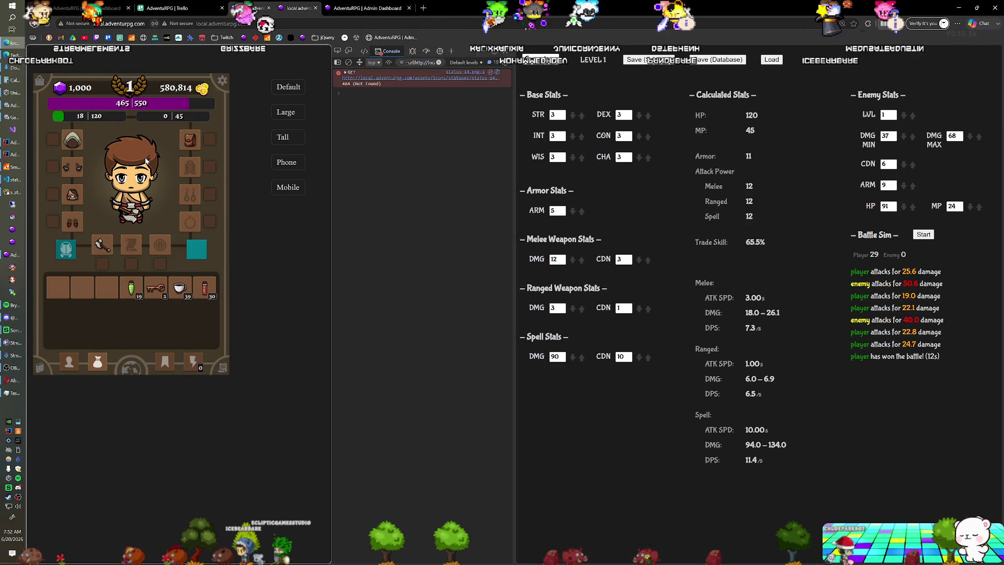
pyautogui.click(128, 297)
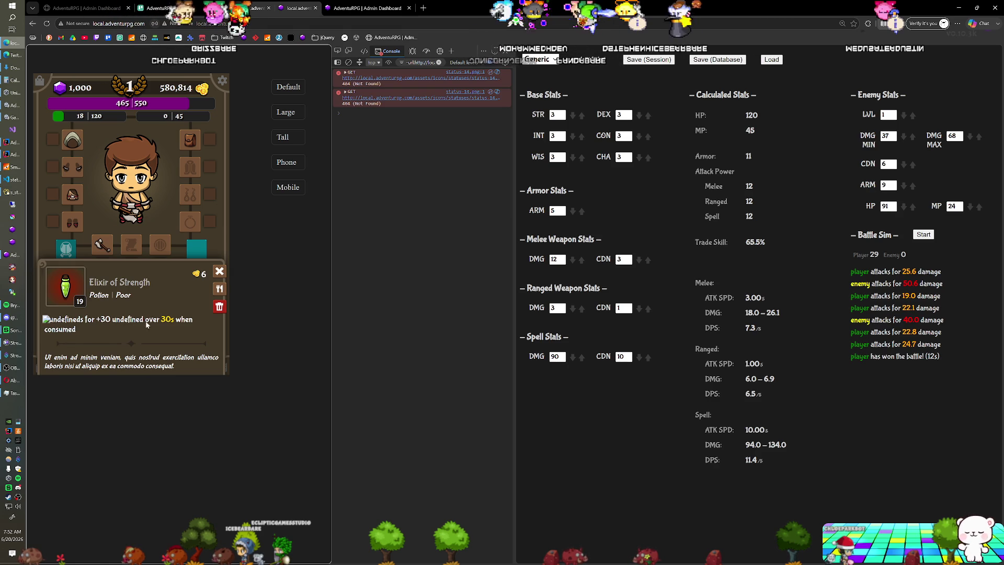
pyautogui.click(219, 270)
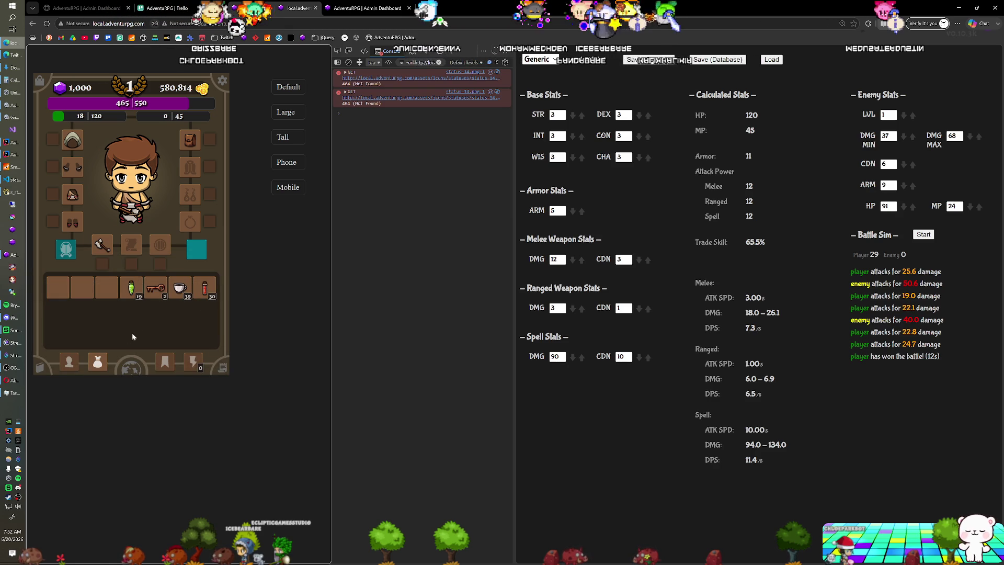
pyautogui.click(68, 364)
pyautogui.click(97, 363)
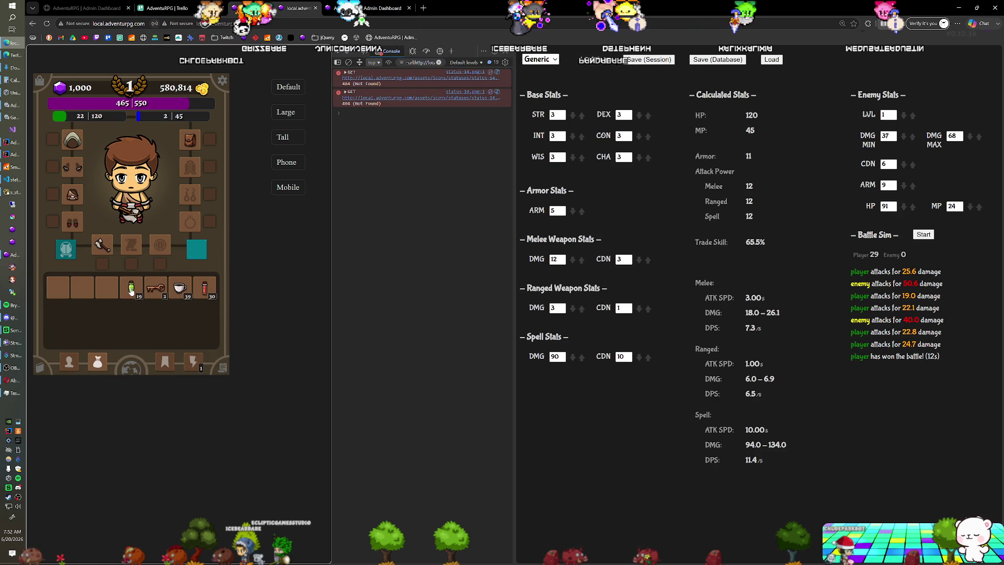
pyautogui.click(88, 366)
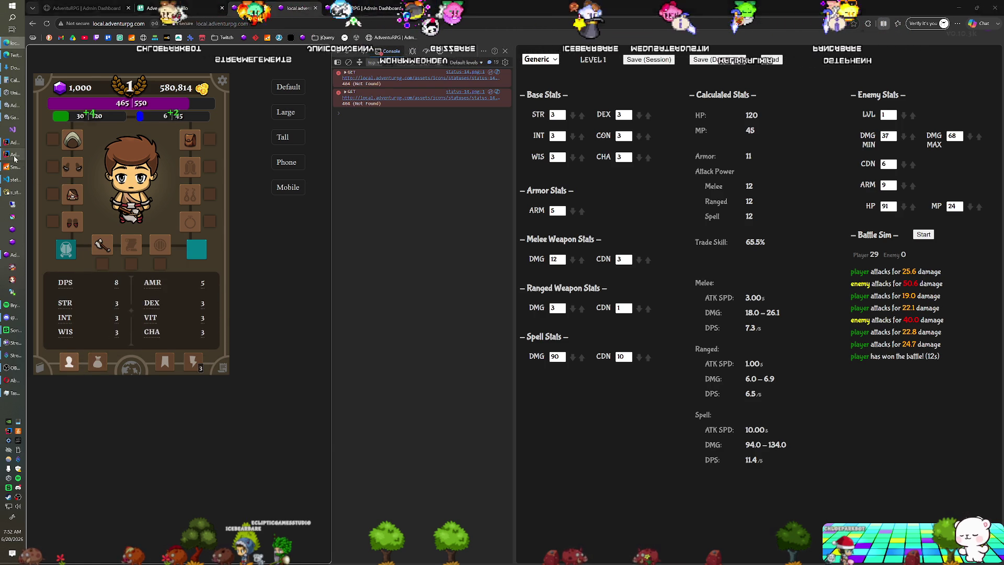
pyautogui.hotkey('alt', 'Tab')
# - Add the status-effect loop to Avatar's STR() using the _strength flag
pyautogui.hotkey('ctrl', 'Tab')
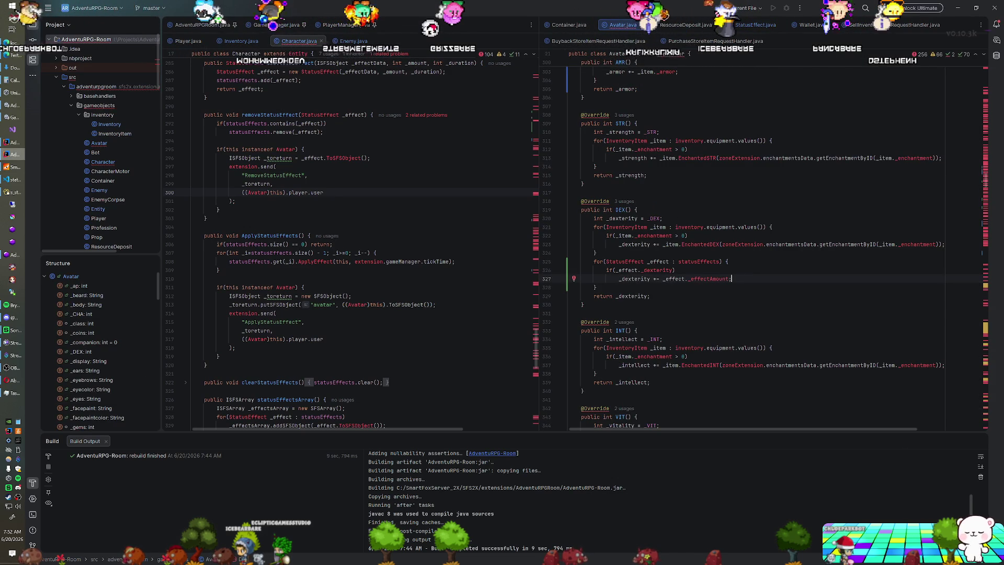
pyautogui.hotkey('ctrl', 'w')
pyautogui.hotkey('ctrl', 'w')
pyautogui.hotkey('ctrl', 'w')
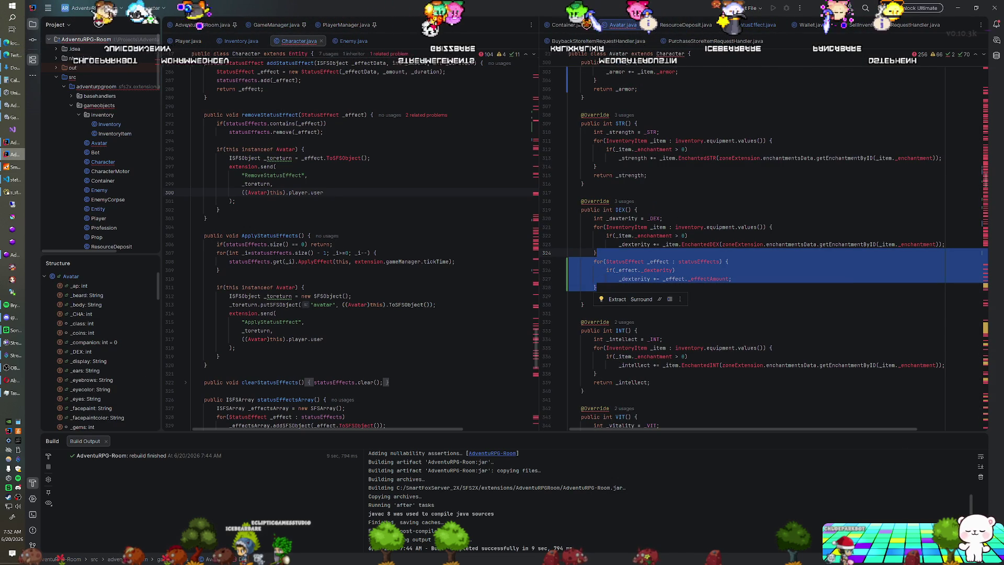
pyautogui.click(635, 175)
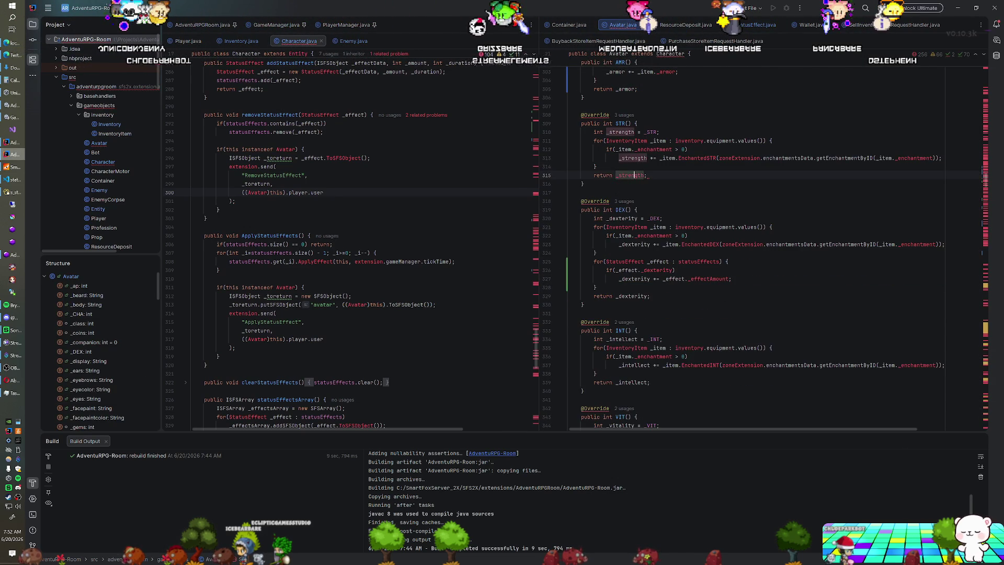
pyautogui.press('Return')
pyautogui.write('for(StatusEffect _effect : statusEffects) {     if(_effect._dexterity)         _dexterity += _effect._effectAmount; }')
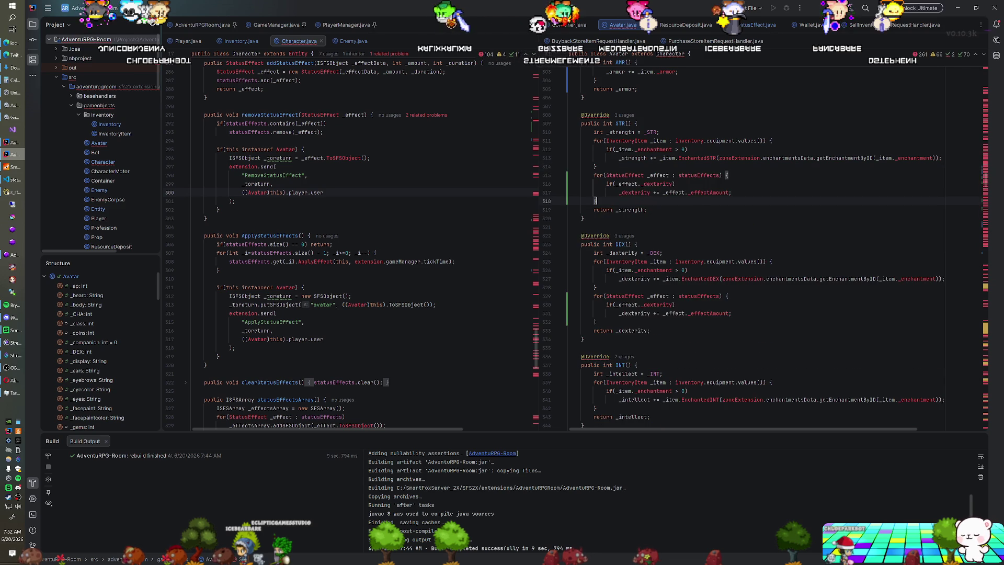
pyautogui.write('_strength')
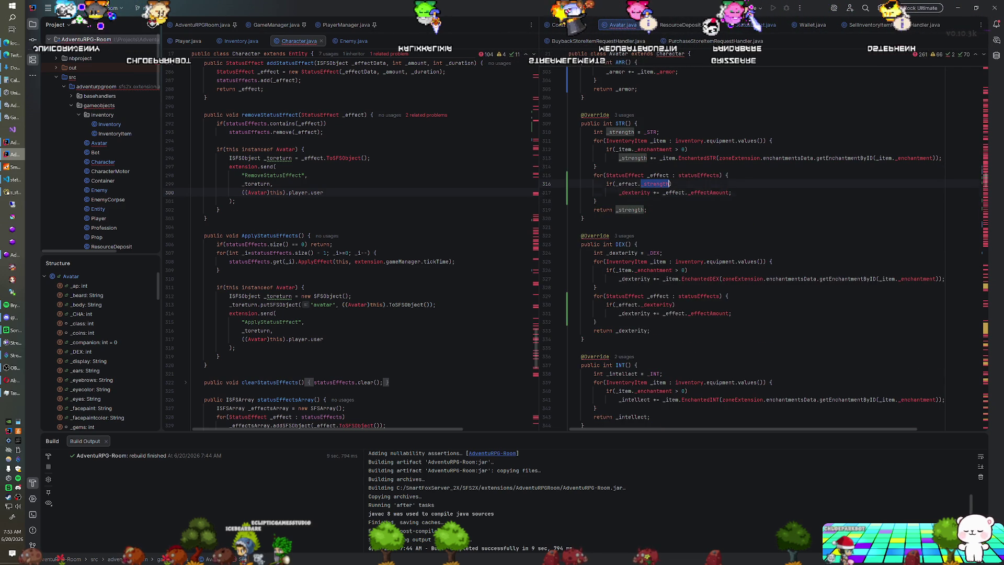
pyautogui.hotkey('ctrl', 'c')
pyautogui.doubleClick(636, 192)
pyautogui.hotkey('ctrl', 'v')
# - Copy the DEX() status-effect loop into the end of the INT() method
pyautogui.scroll(-2, 763, 241)
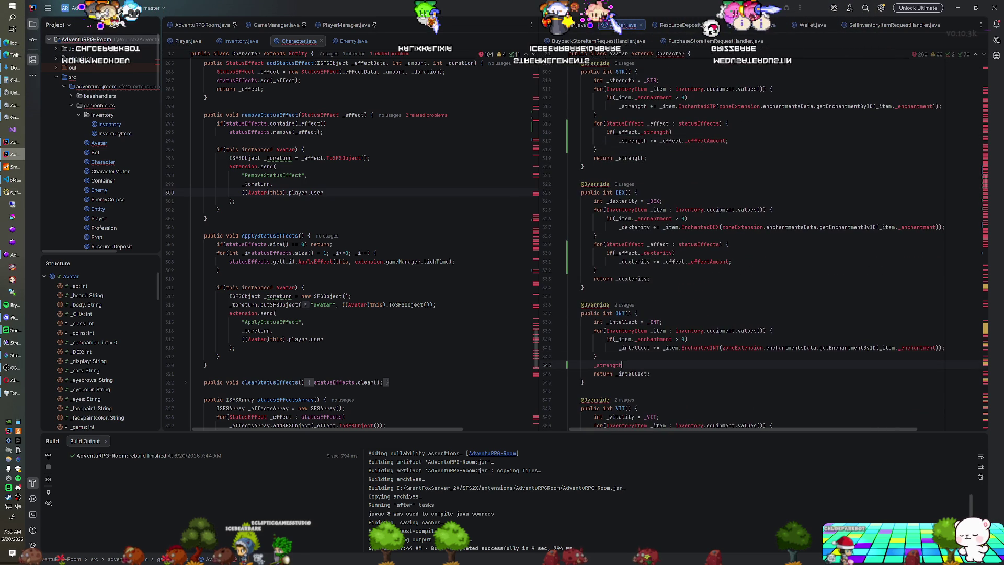
pyautogui.moveTo(597, 270); pyautogui.dragTo(597, 235)
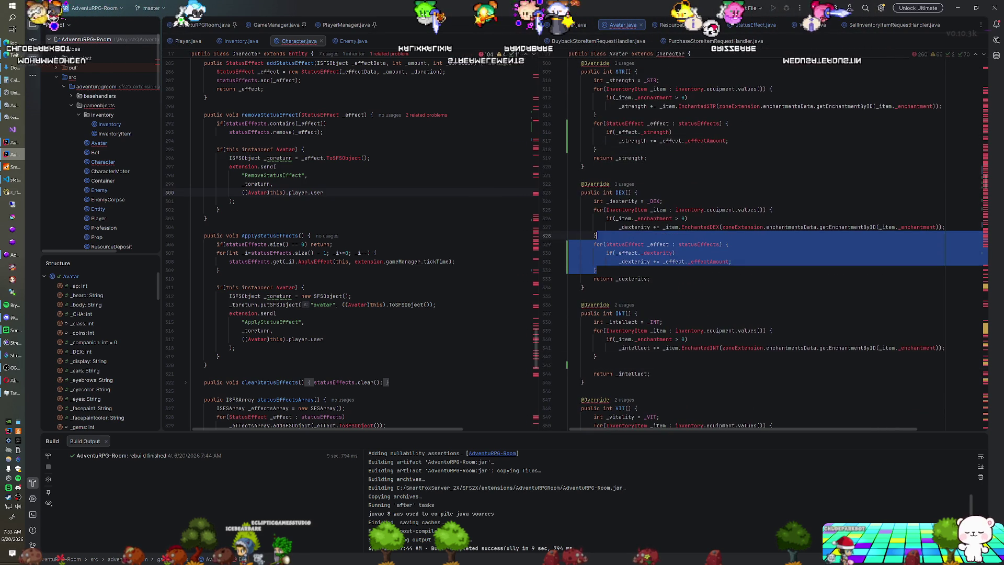
pyautogui.hotkey('ctrl', 'c')
pyautogui.click(596, 364)
pyautogui.hotkey('ctrl', 'v')
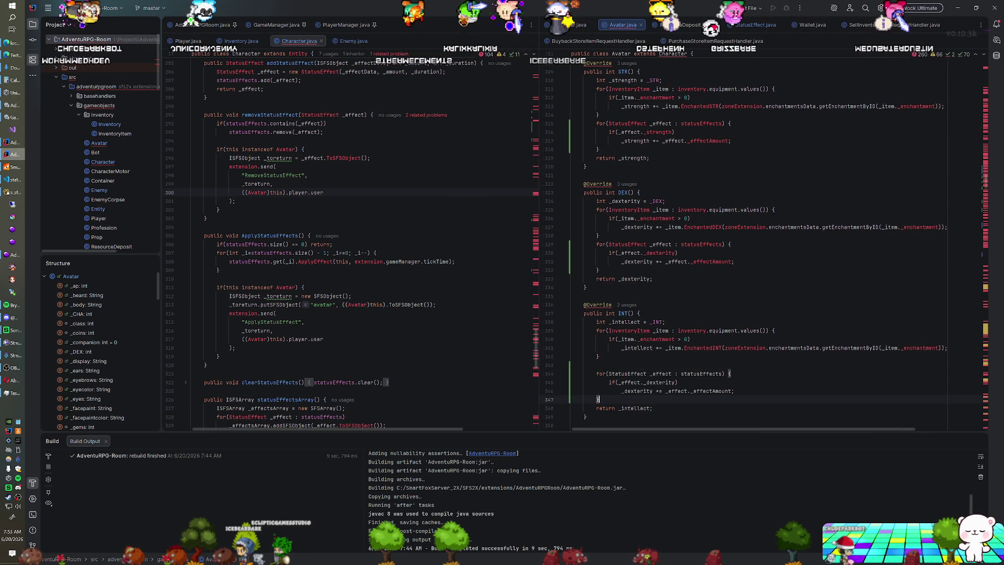
pyautogui.moveTo(596, 364); pyautogui.dragTo(599, 357)
pyautogui.press('BackSpace')
pyautogui.doubleClick(658, 364)
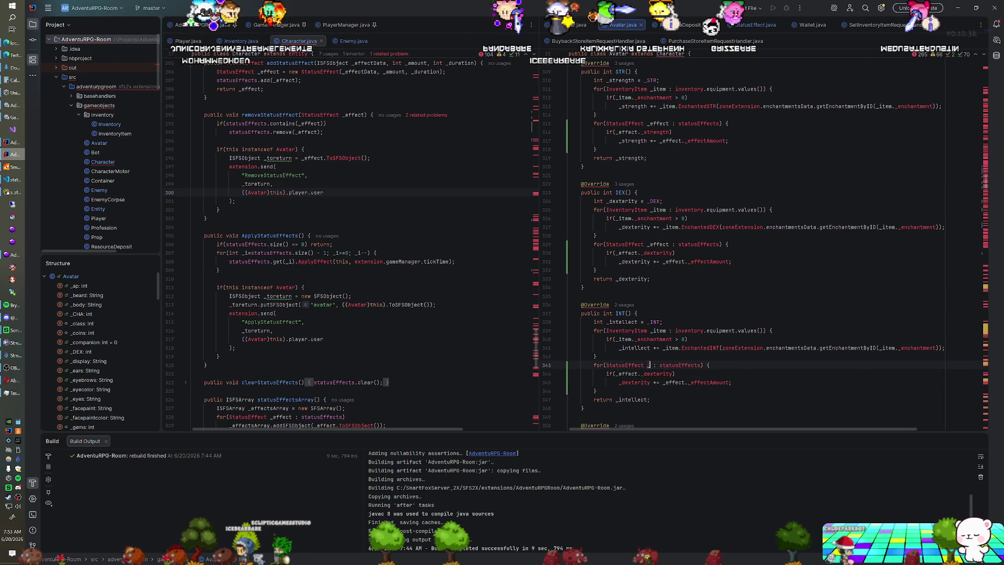
pyautogui.write('_intellect')
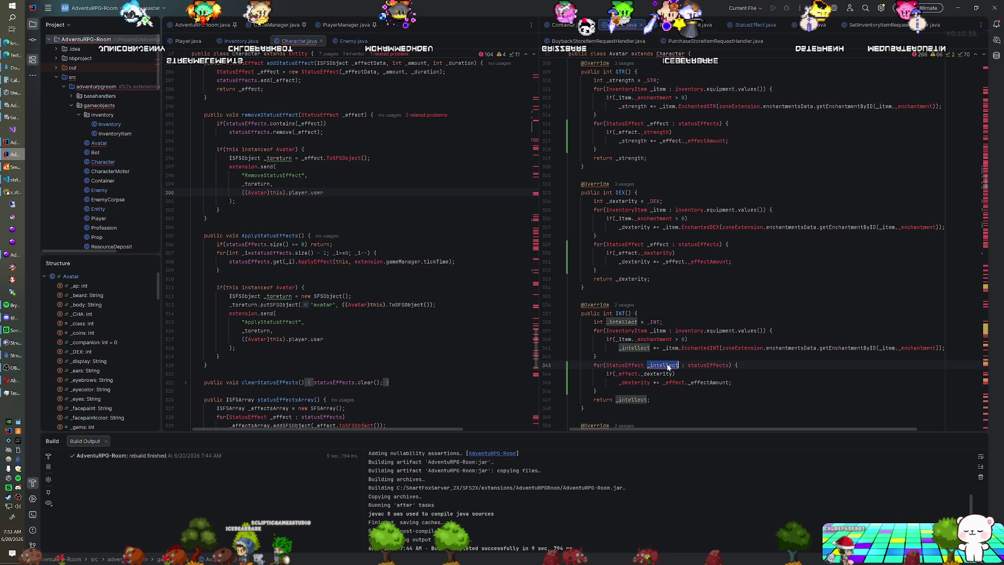
pyautogui.hotkey('ctrl', 'z')
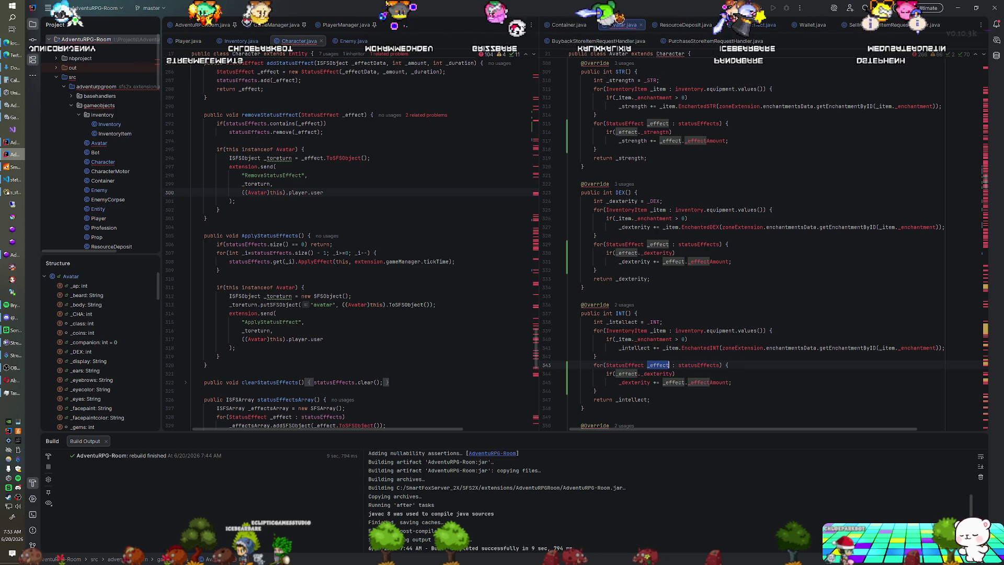
# - Replace _dexterity with _intellect on both lines of INT()'s status-effect loop
pyautogui.doubleClick(659, 375)
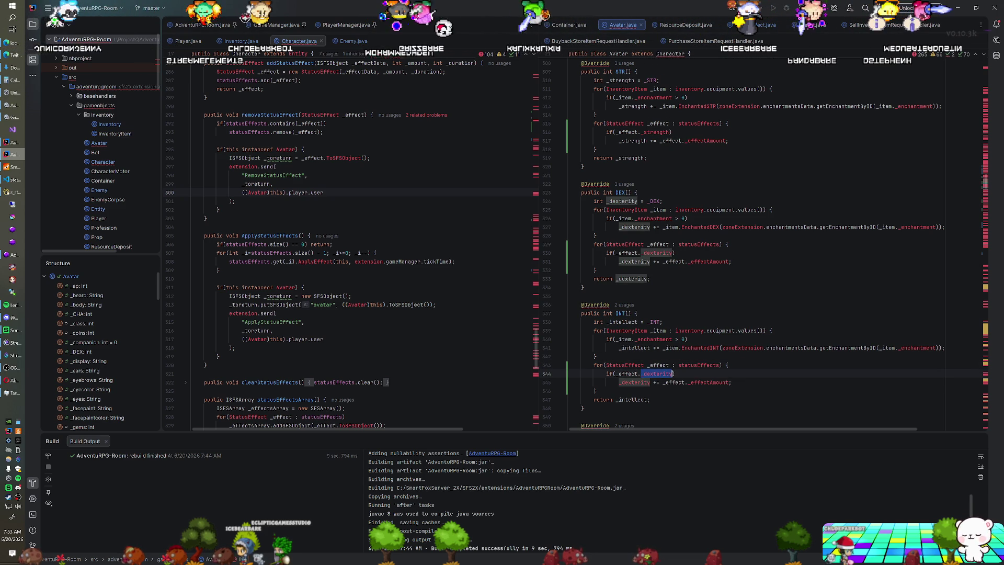
pyautogui.write('_intellec')
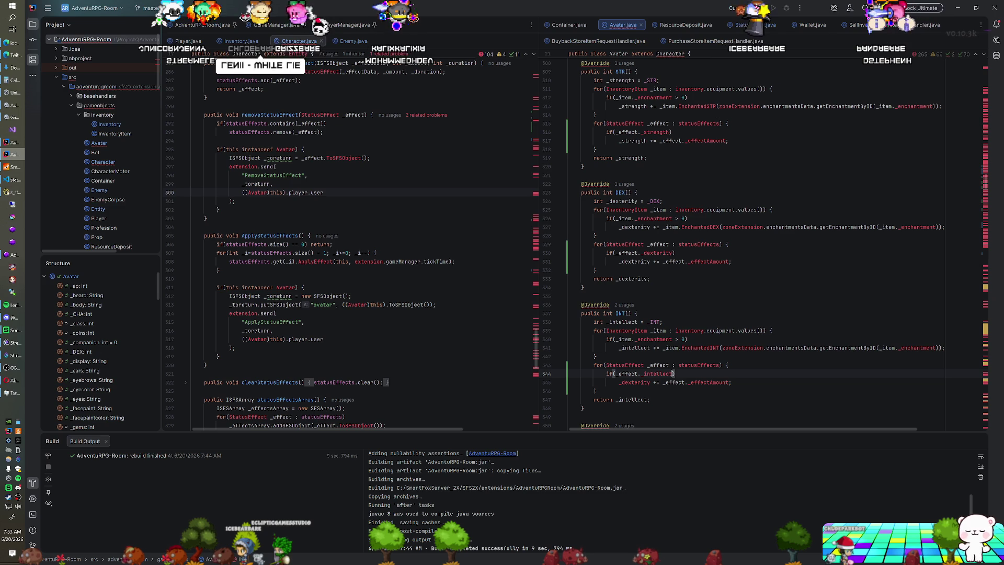
pyautogui.hotkey('ctrl', 'shift', 'Left')
pyautogui.hotkey('ctrl', 'c')
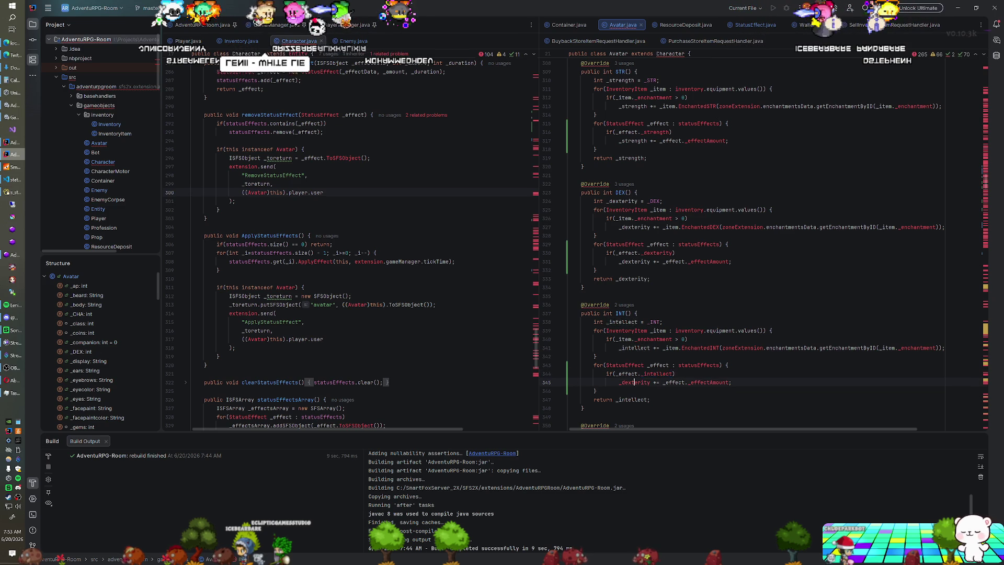
pyautogui.doubleClick(634, 382)
pyautogui.hotkey('ctrl', 'v')
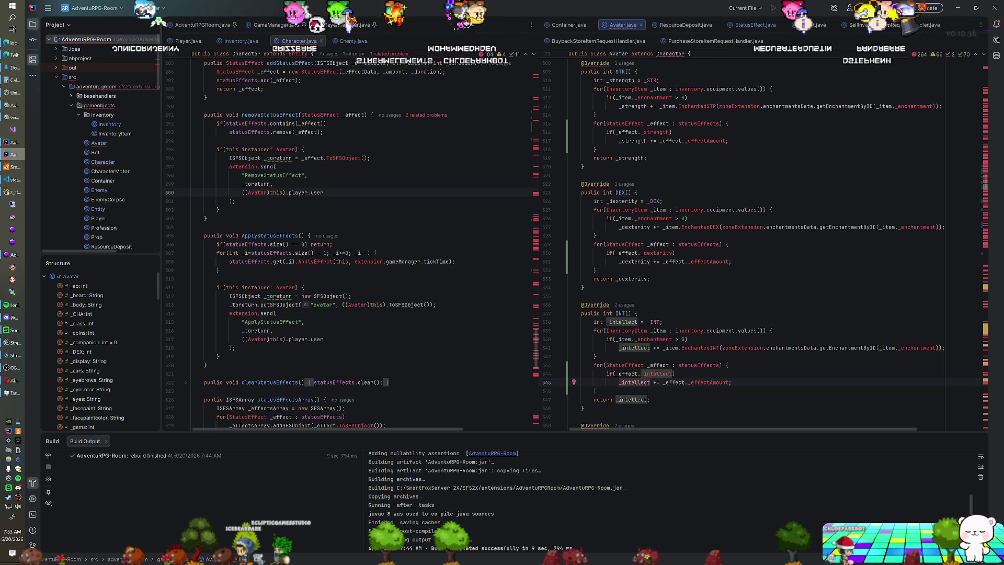
pyautogui.scroll(2, 758, 246)
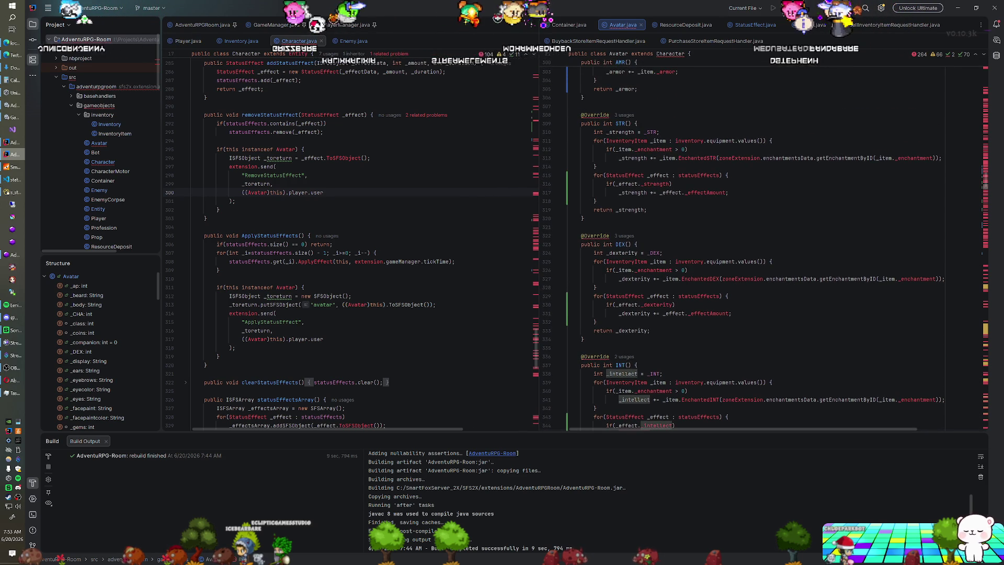
# - In StatusEffect, declare boolean _strength and _intellect fields around the existing _dexterity flag
pyautogui.click(752, 26)
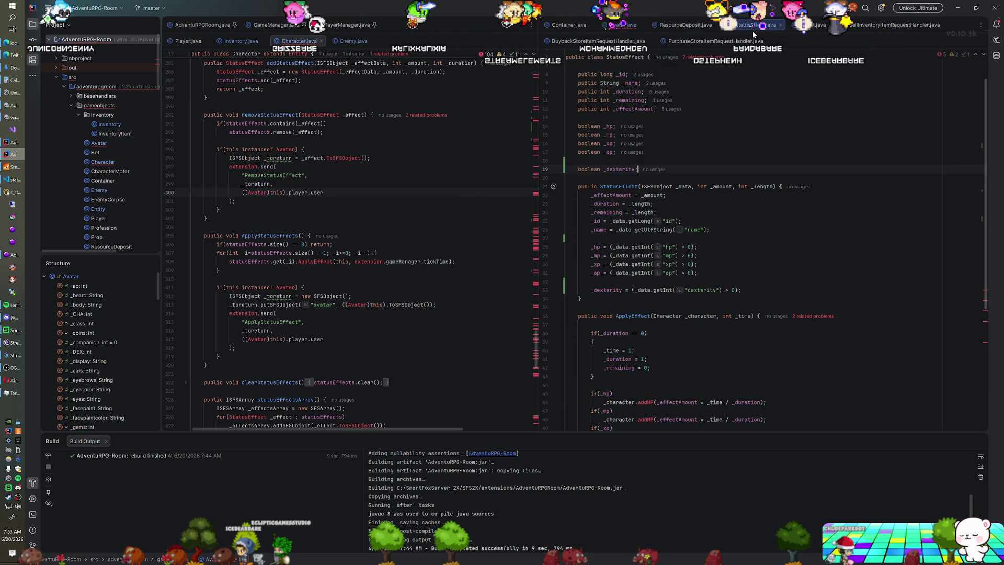
pyautogui.click(580, 160)
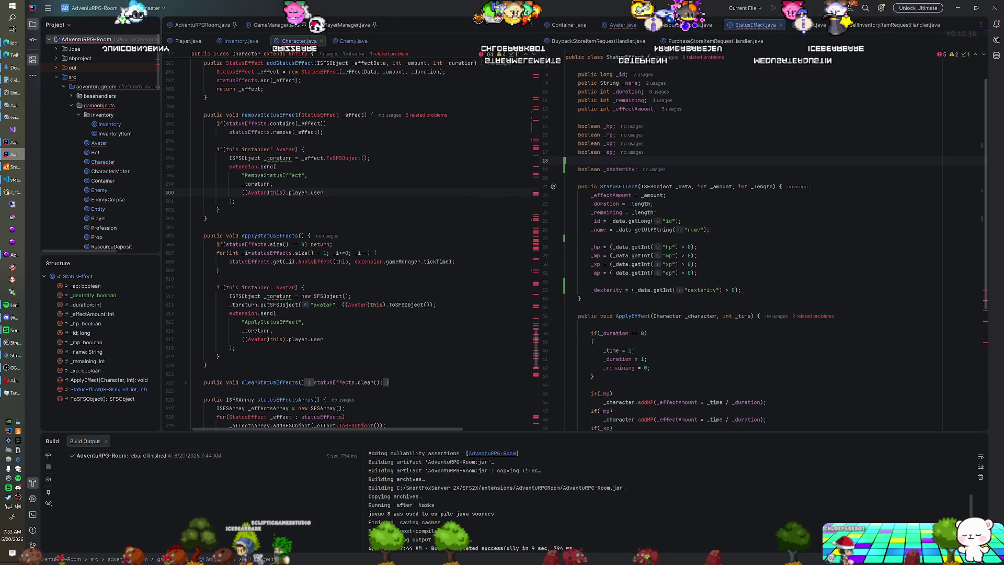
pyautogui.write('bo')
pyautogui.press('Return')
pyautogui.write('boolean _s')
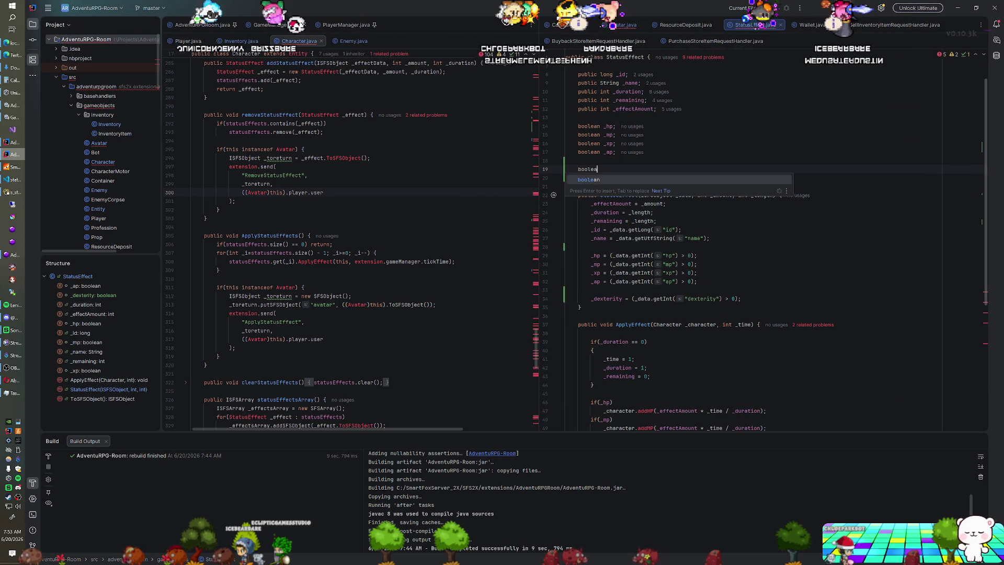
pyautogui.write('trength;')
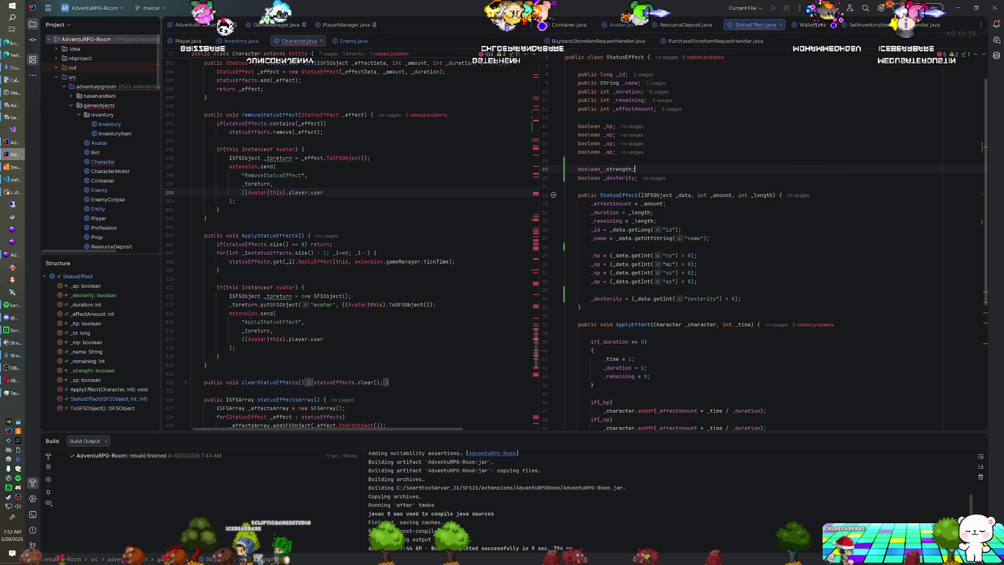
pyautogui.press('Down')
pyautogui.press('Return')
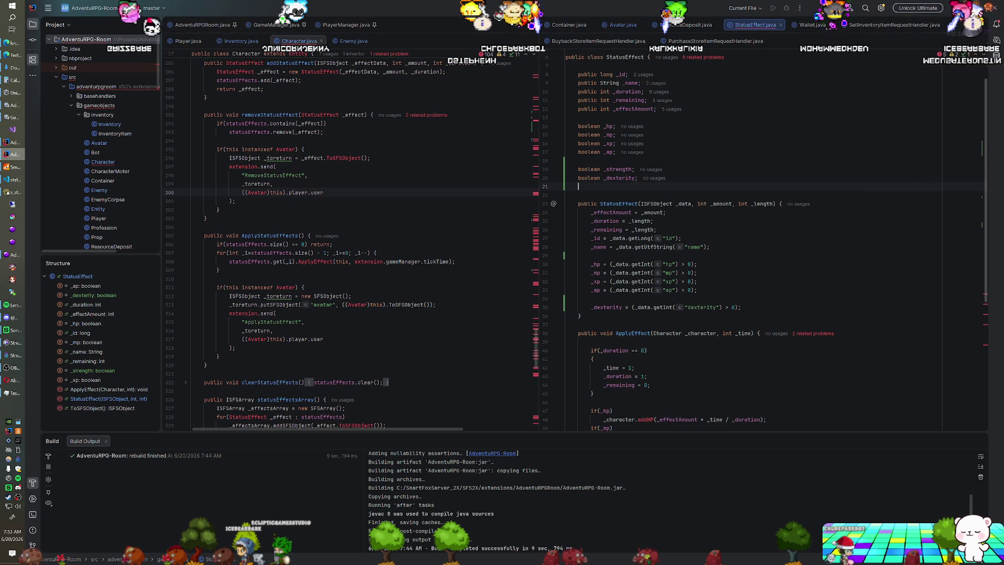
pyautogui.write('ean _')
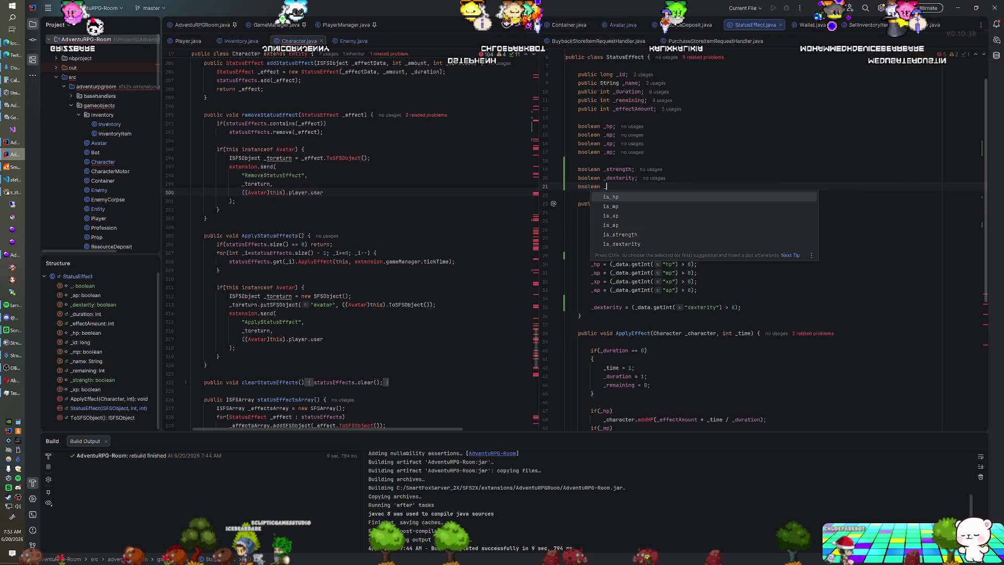
pyautogui.write('d')
pyautogui.press('BackSpace')
pyautogui.write('intelle')
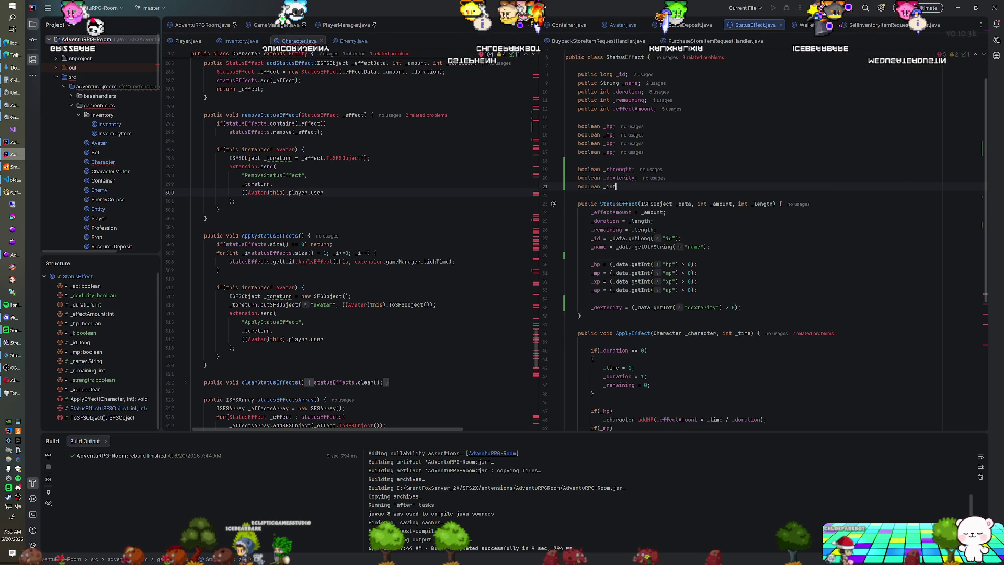
pyautogui.write('ct;')
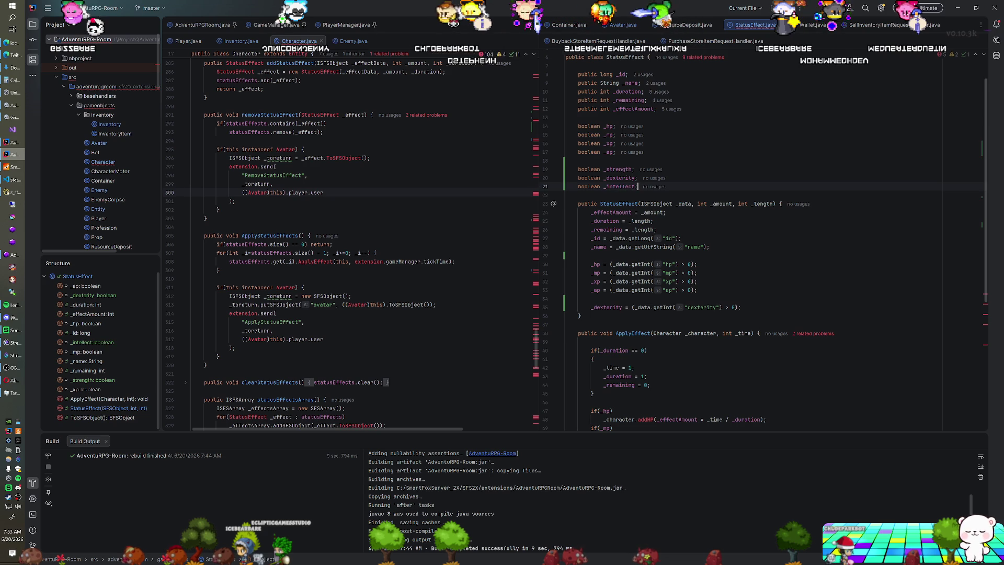
# - Duplicate the _dexterity constructor assignment twice and remove the blank lines between the copies
pyautogui.moveTo(741, 307); pyautogui.dragTo(697, 289)
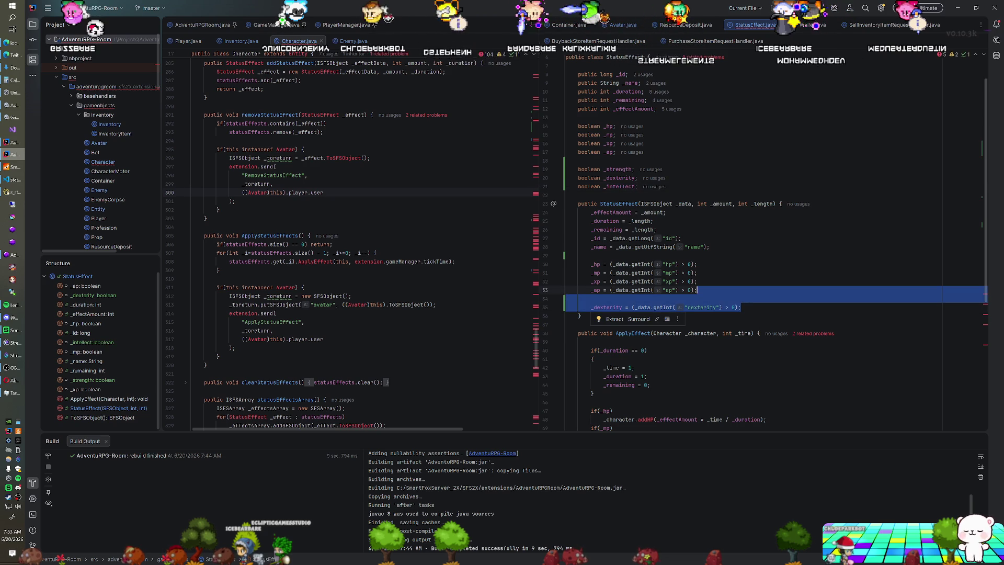
pyautogui.hotkey('ctrl', 'd')
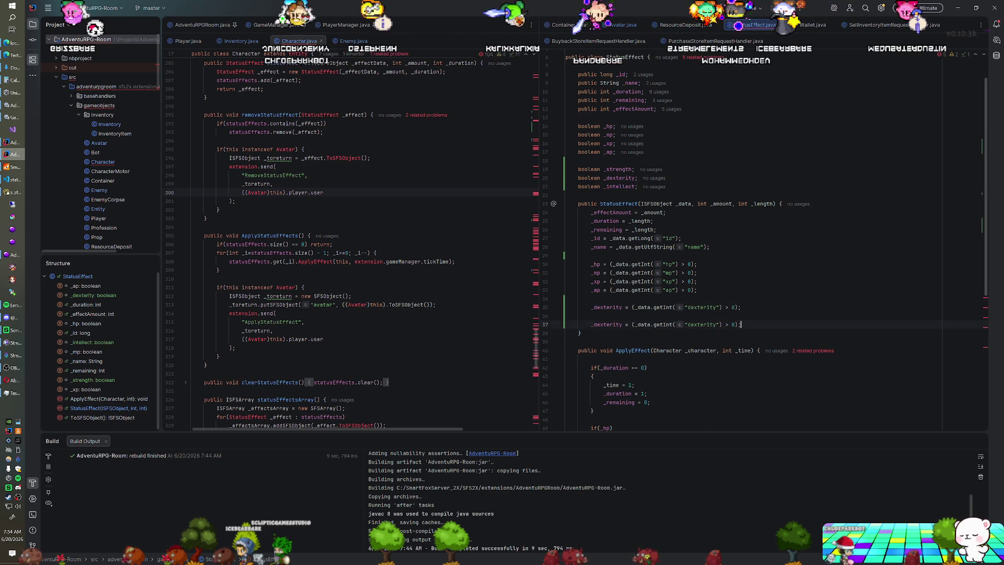
pyautogui.hotkey('ctrl', 'd')
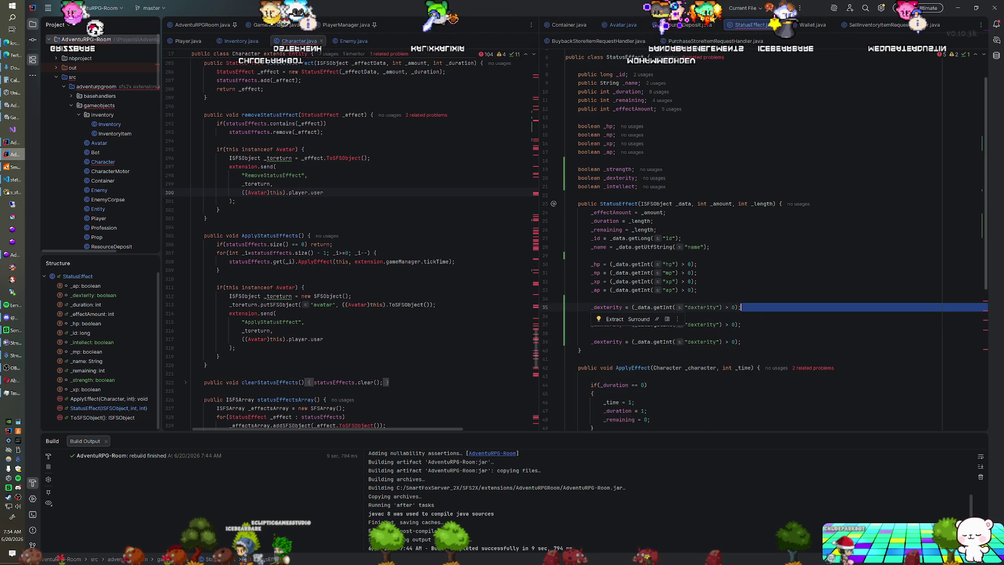
pyautogui.press('Delete')
pyautogui.press('Down')
pyautogui.press('Delete')
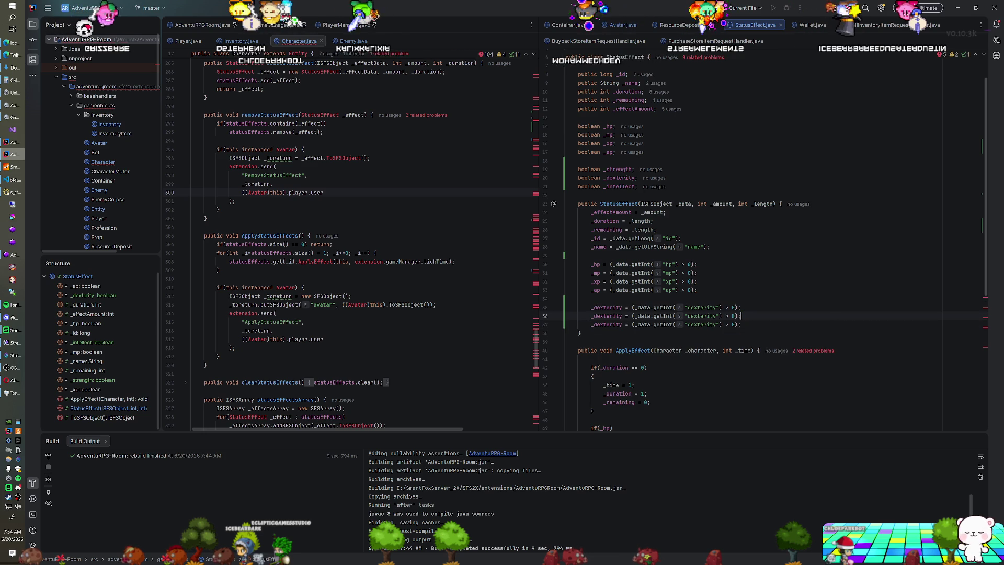
# - Change the copies to set _strength from getInt("strength") and _intellect from getInt("intellect")
pyautogui.write('_s')
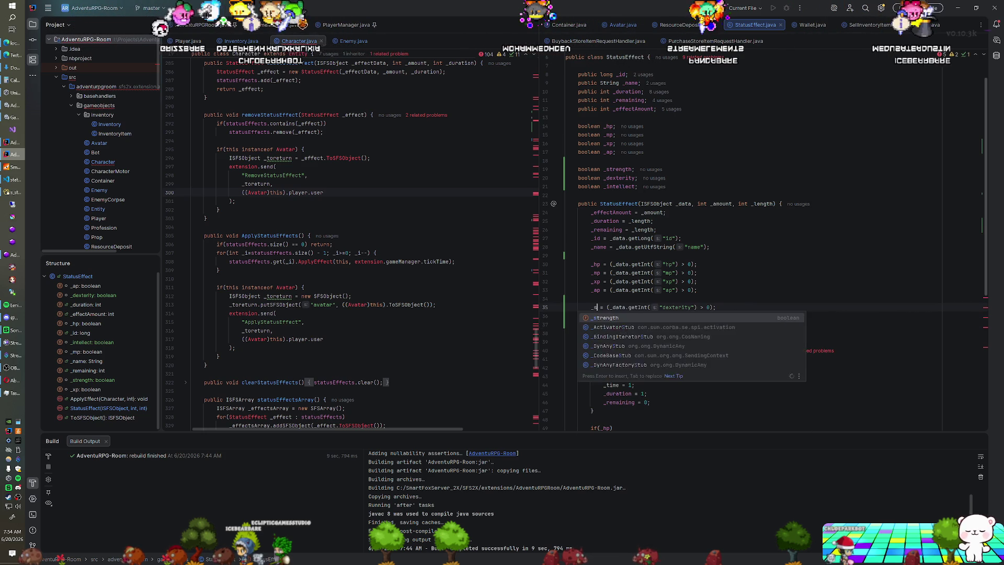
pyautogui.press('Return')
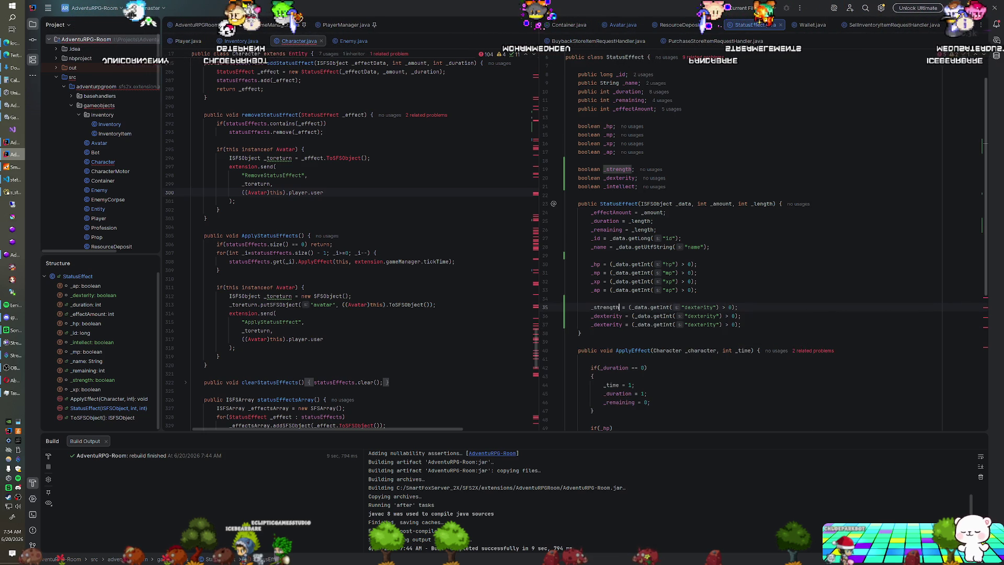
pyautogui.doubleClick(607, 324)
pyautogui.press('BackSpace')
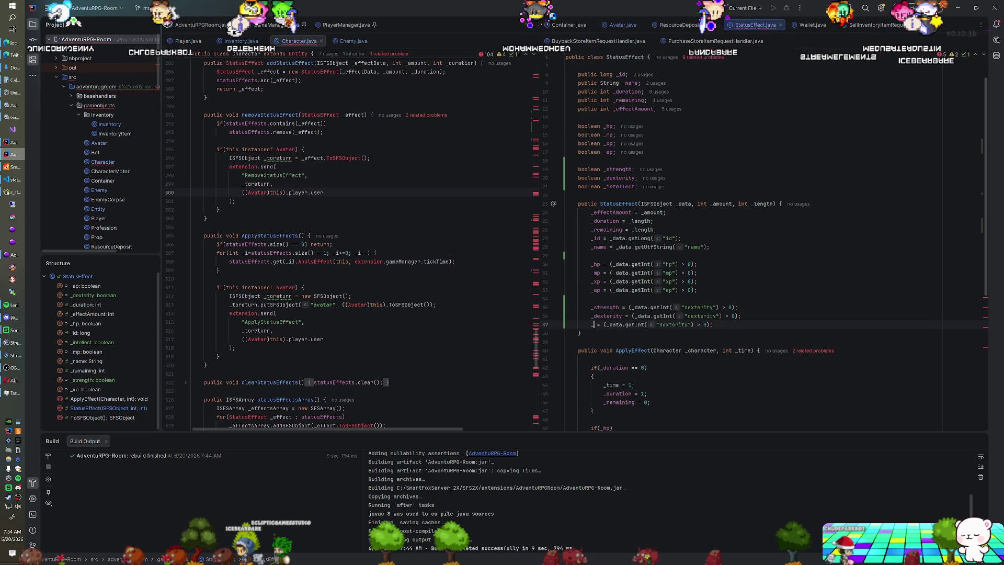
pyautogui.write('_intelle')
pyautogui.press('Return')
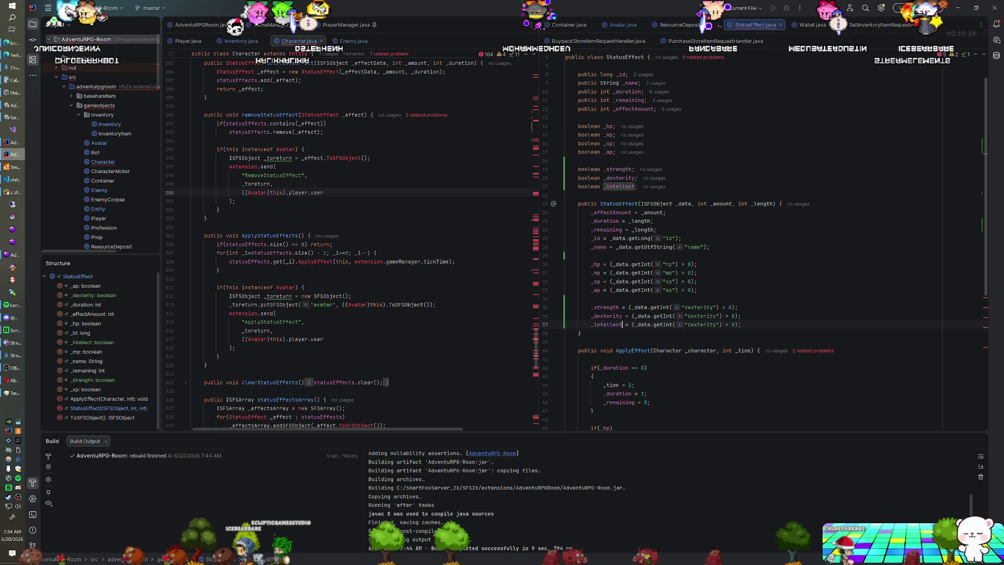
pyautogui.doubleClick(694, 307)
pyautogui.write('strength')
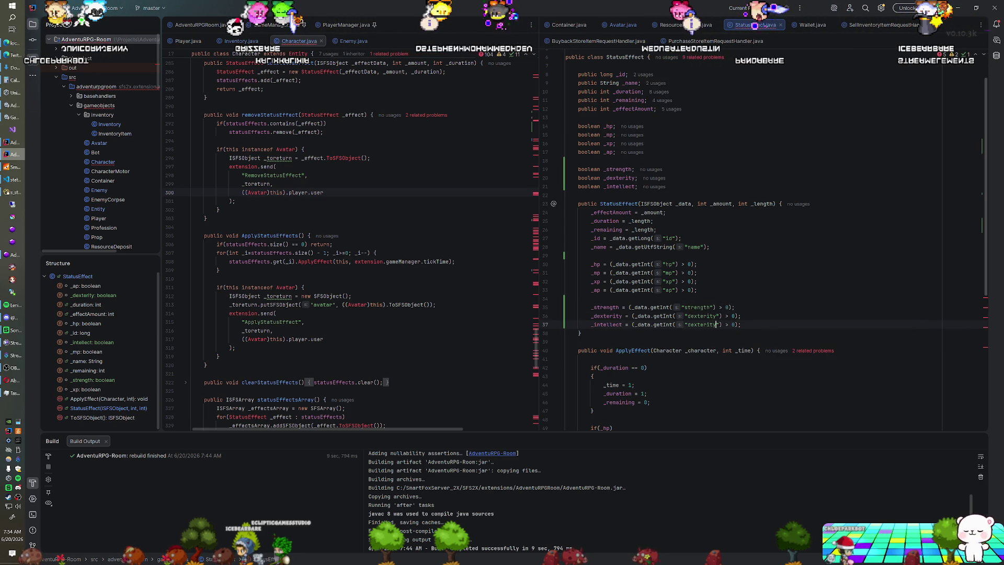
pyautogui.press('BackSpace')
pyautogui.press('BackSpace')
pyautogui.press('BackSpace')
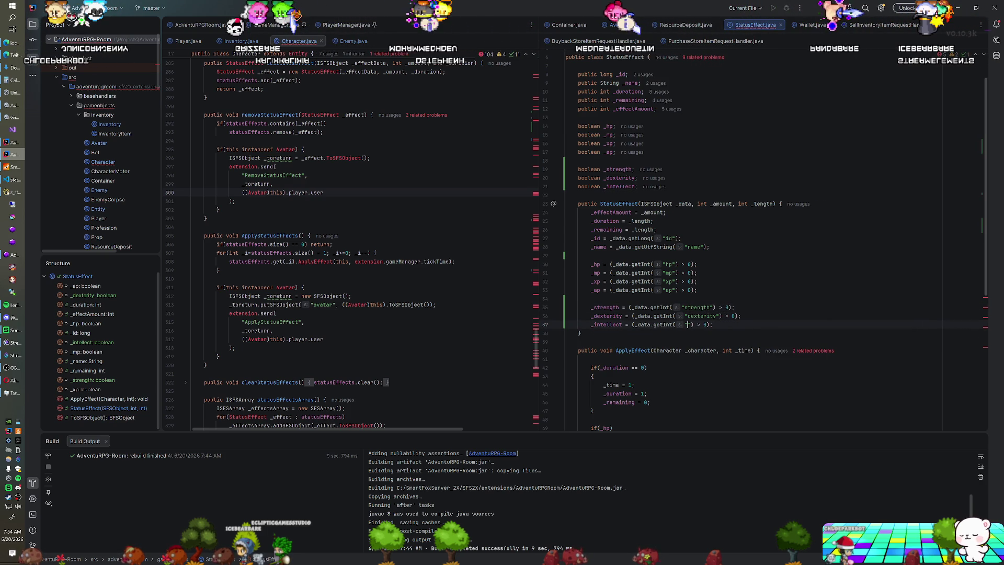
pyautogui.write('intellect')
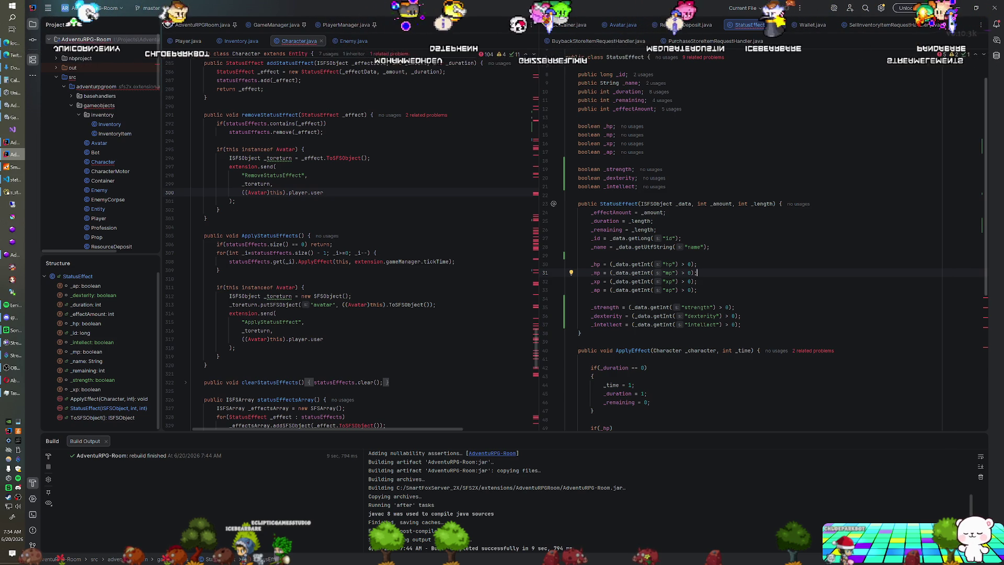
# - Rebuild Module 'AdventuRPG-Room', close the SmartFoxServer console window, and switch to the Unity Editor
pyautogui.rightClick(97, 40)
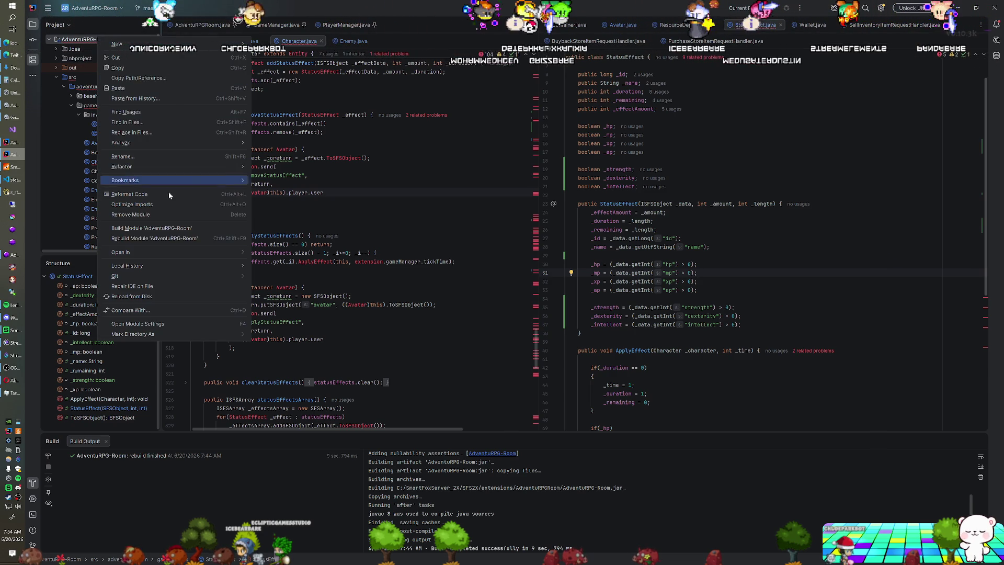
pyautogui.click(149, 191)
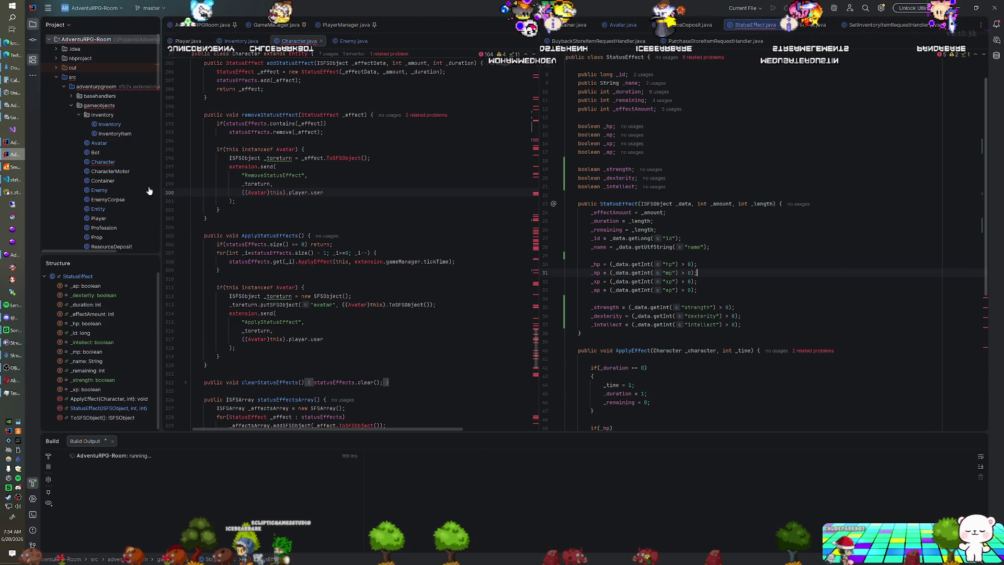
pyautogui.click(17, 167)
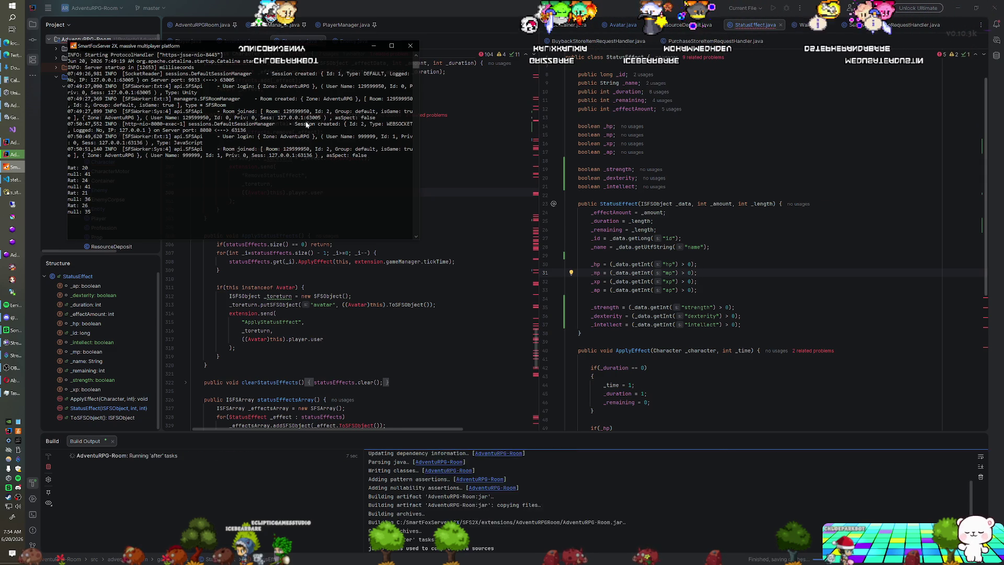
pyautogui.click(409, 46)
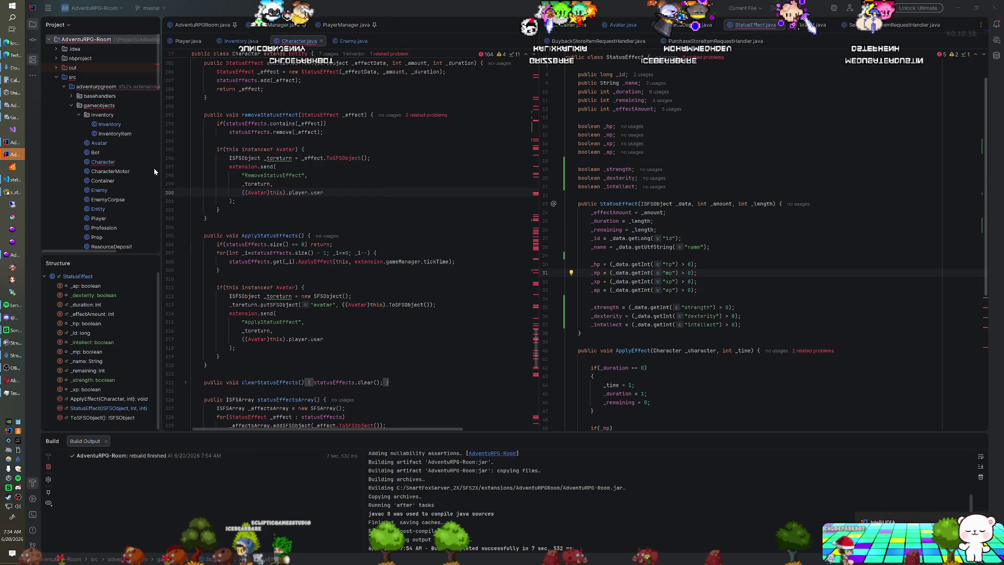
pyautogui.click(14, 117)
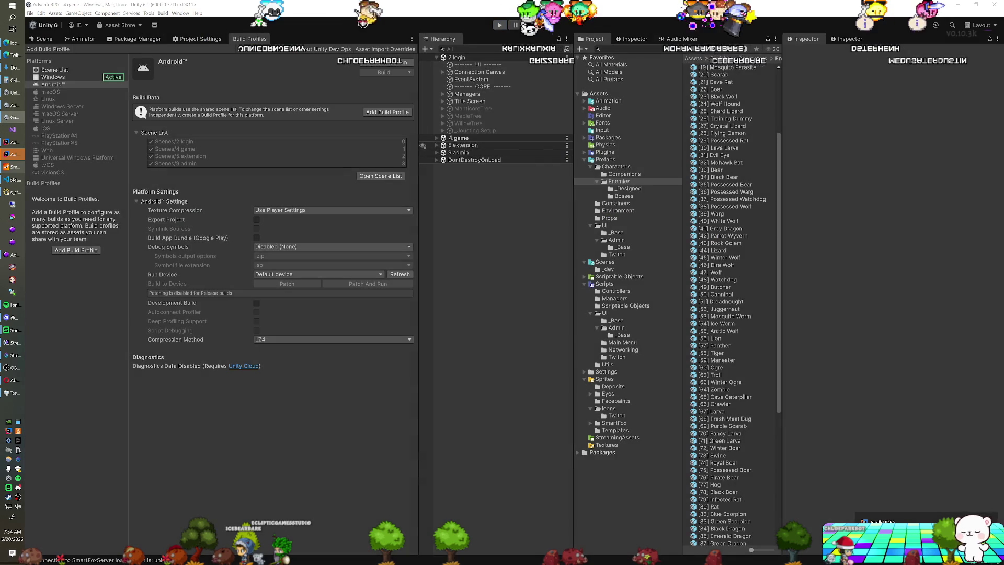
# - Start the AdventuRPG game in Unity's Play mode with Ctrl+P
pyautogui.hotkey('ctrl', 'p')
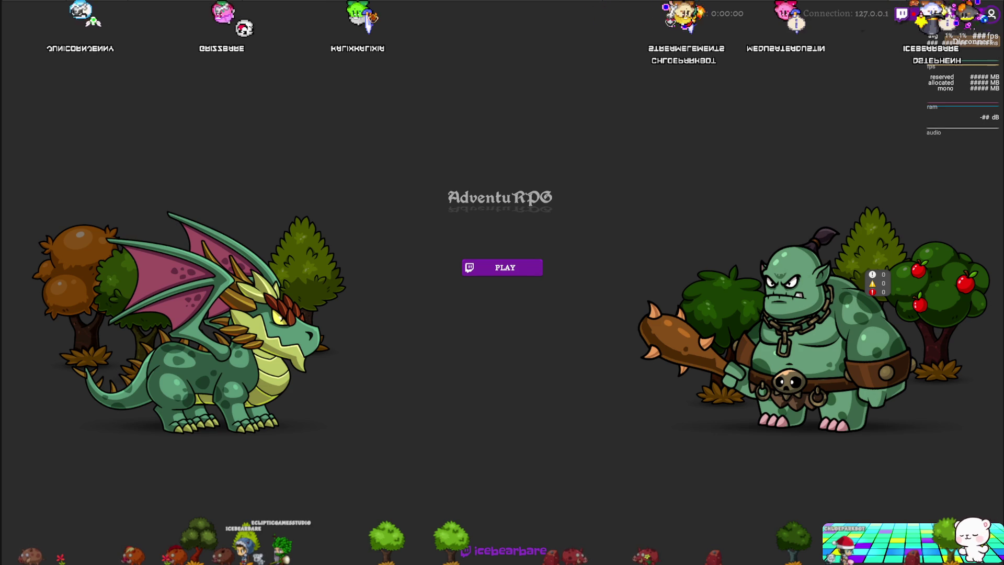
pyautogui.hotkey('ctrl', 'p')
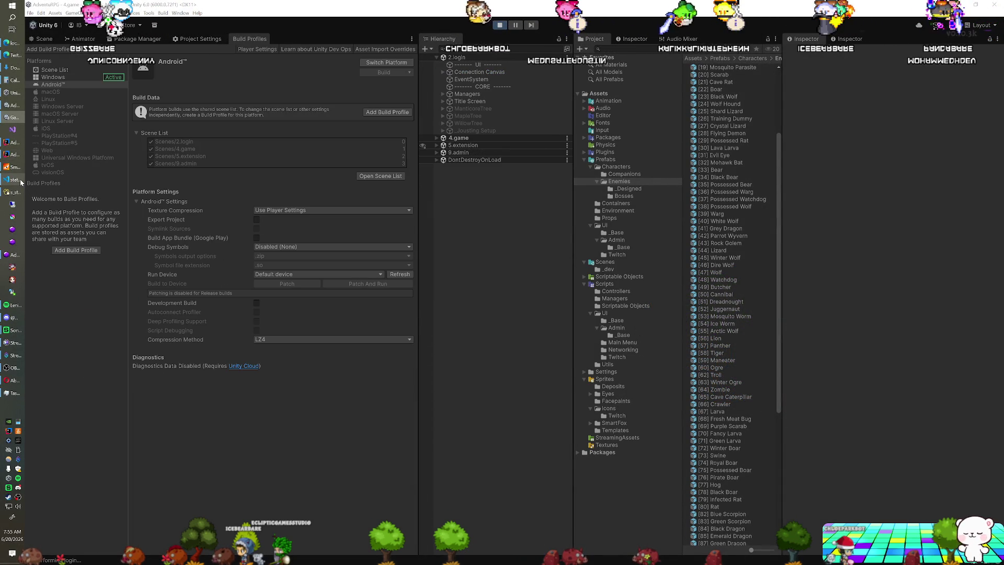
# - Reload the AdventuRPG web client with F5 and dismiss the caret-browsing prompt
pyautogui.hotkey('alt', 'Tab')
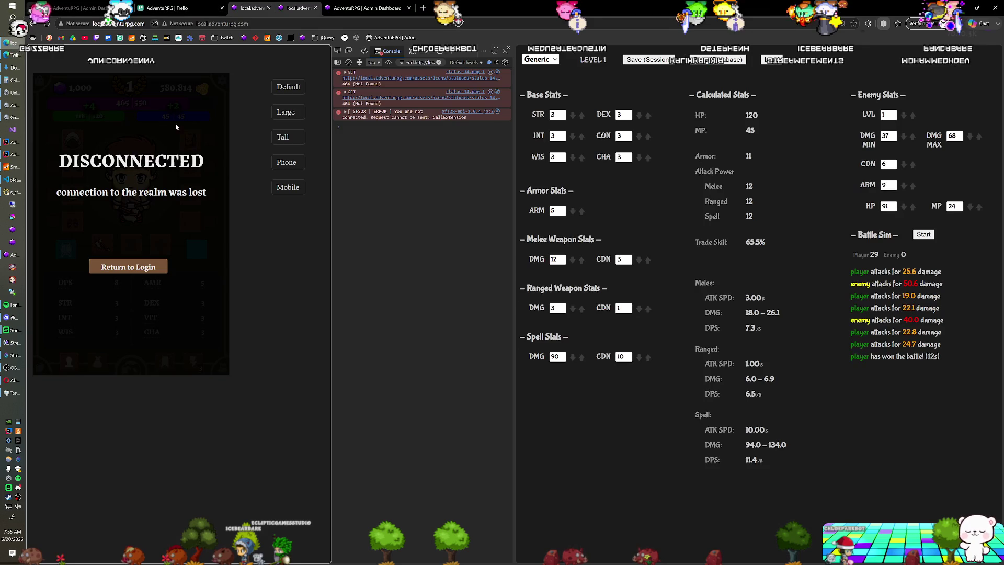
pyautogui.press('F5')
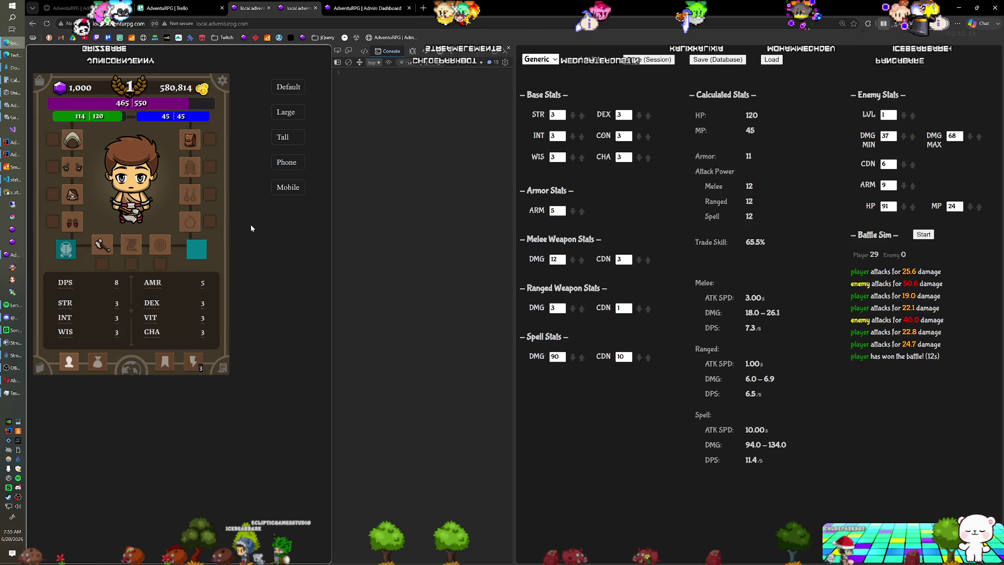
pyautogui.press('F7')
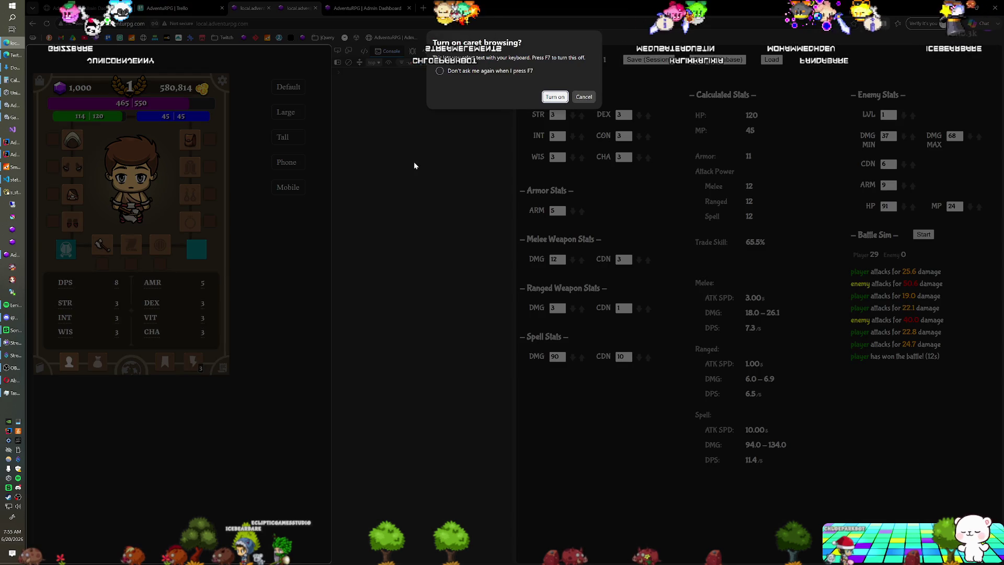
pyautogui.click(584, 98)
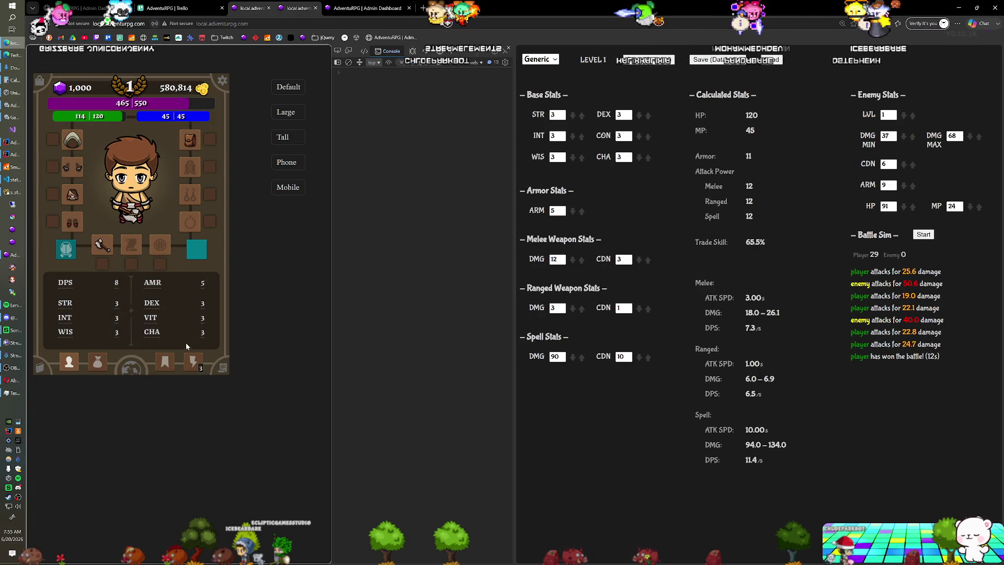
# - Drink one green potion from the bag and open the Rat Corpse loot
pyautogui.click(135, 366)
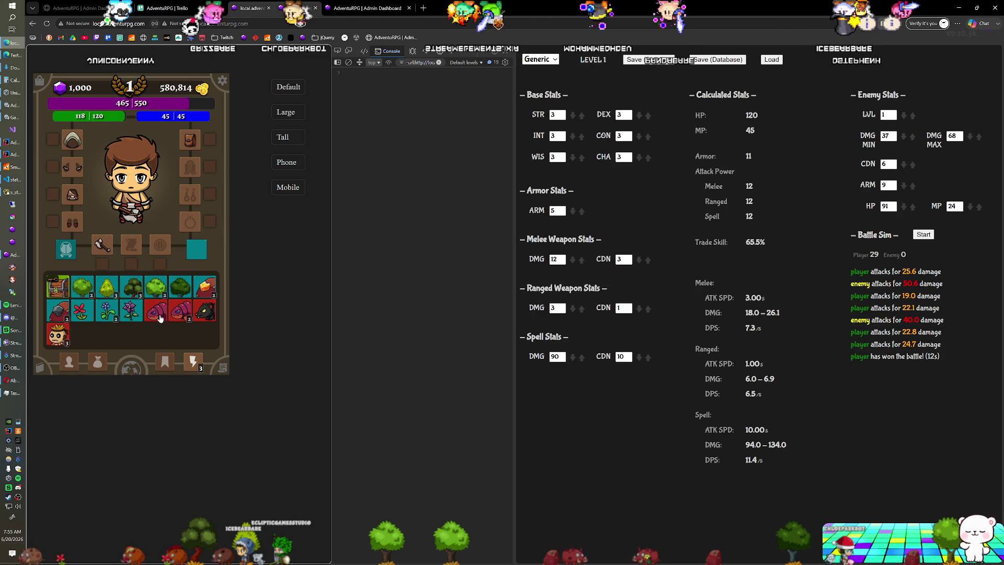
pyautogui.click(97, 362)
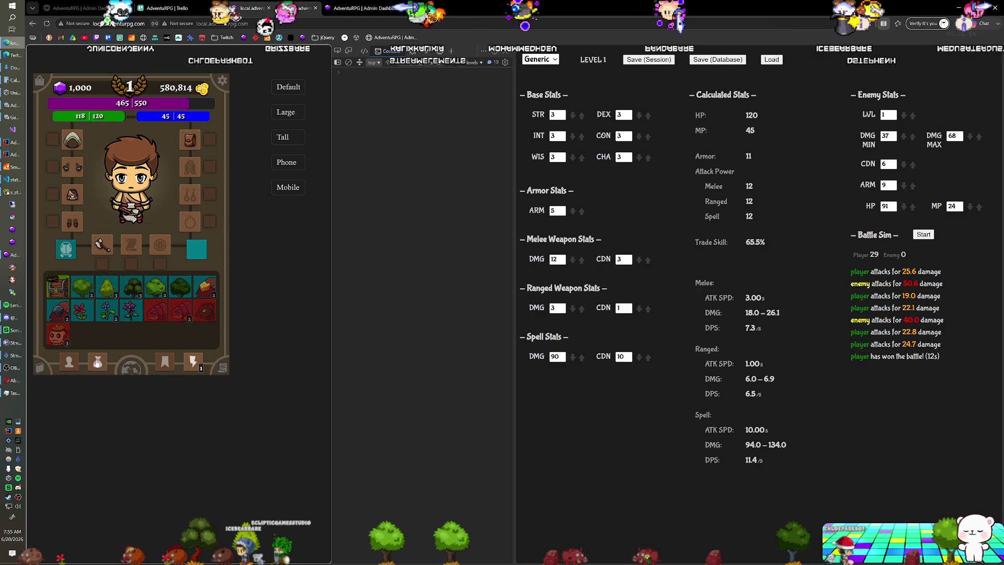
pyautogui.click(131, 289)
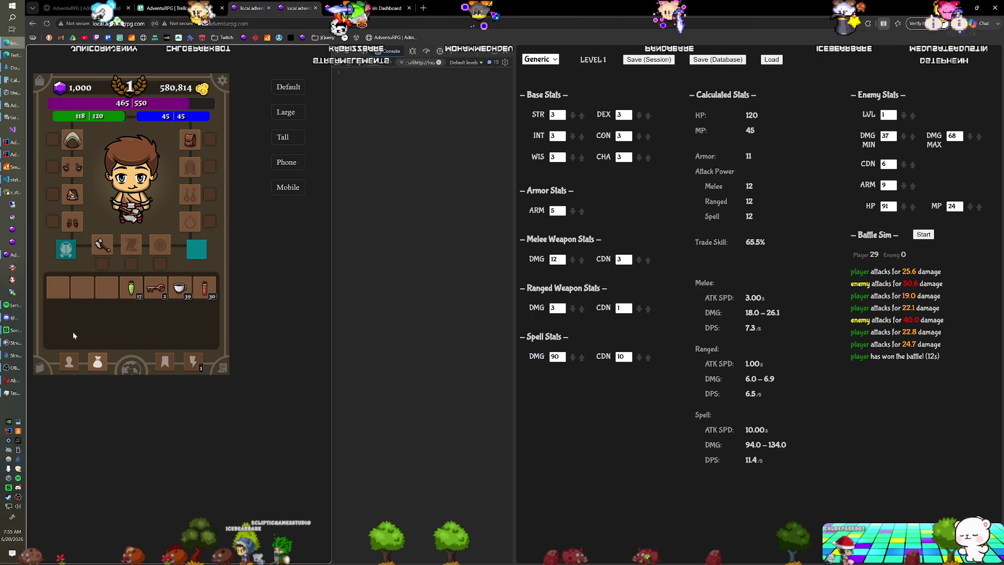
pyautogui.click(68, 364)
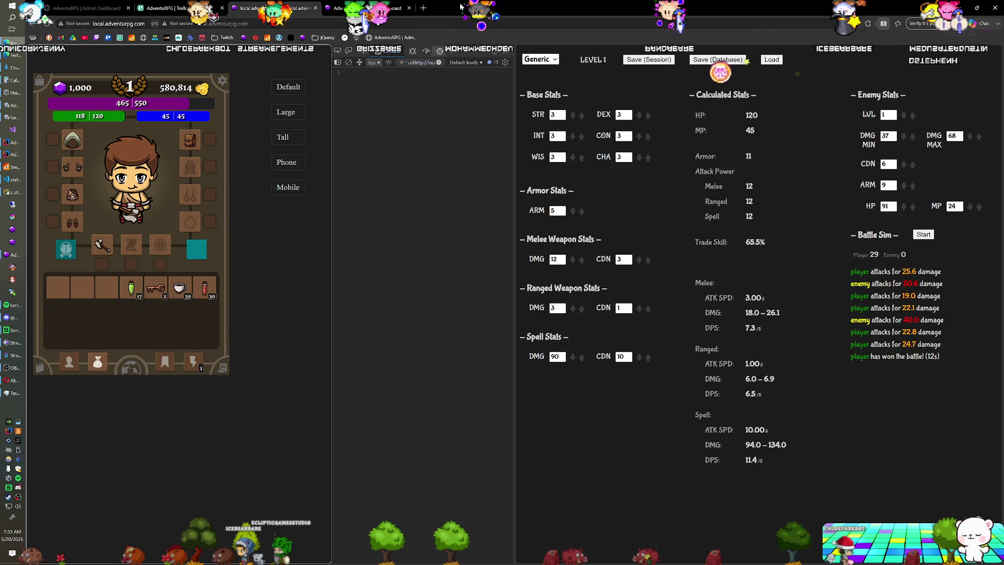
pyautogui.hotkey('alt', 'Tab')
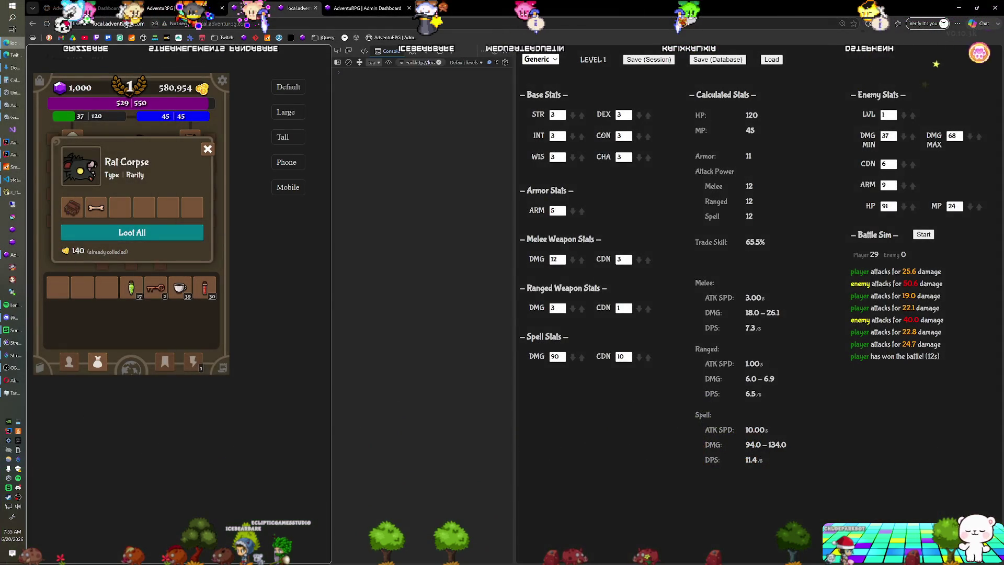
# - Tick the Attribute bonus potions card and drag it from On Deck into Completed
pyautogui.hotkey('ctrl', '2')
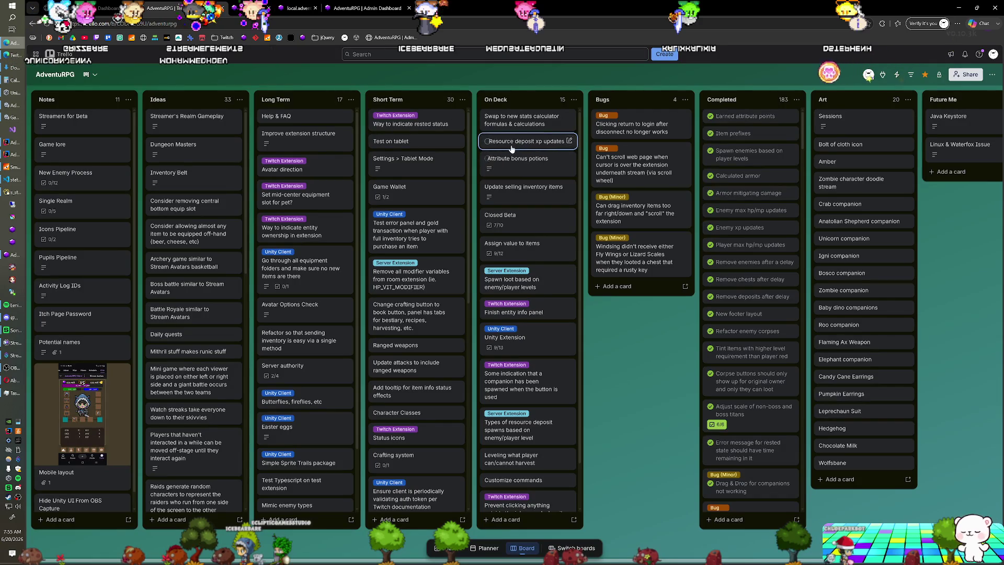
pyautogui.click(488, 158)
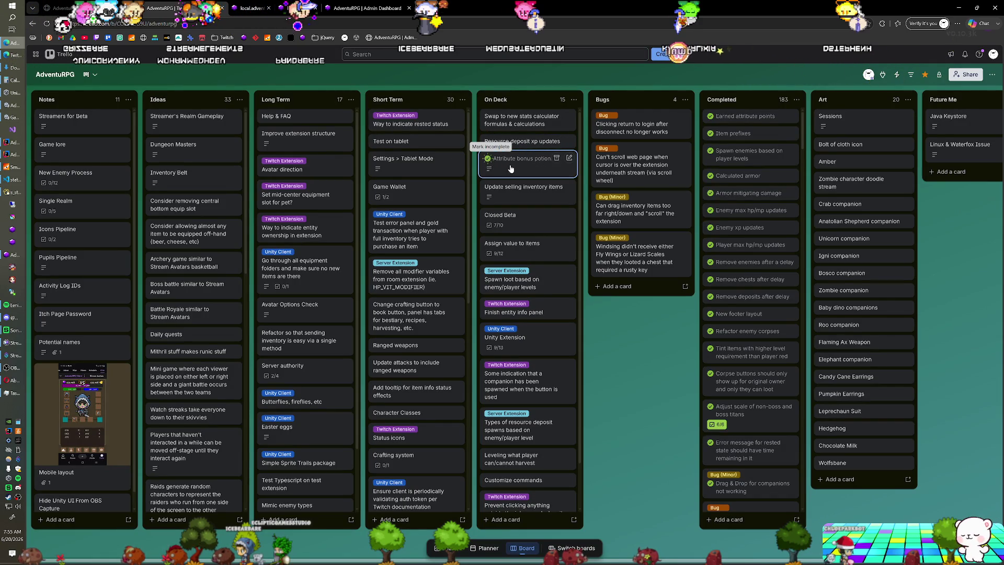
pyautogui.moveTo(502, 159)
pyautogui.mouseDown()
pyautogui.moveTo(680, 188)
pyautogui.moveTo(732, 212)
pyautogui.moveTo(736, 338)
pyautogui.mouseUp()
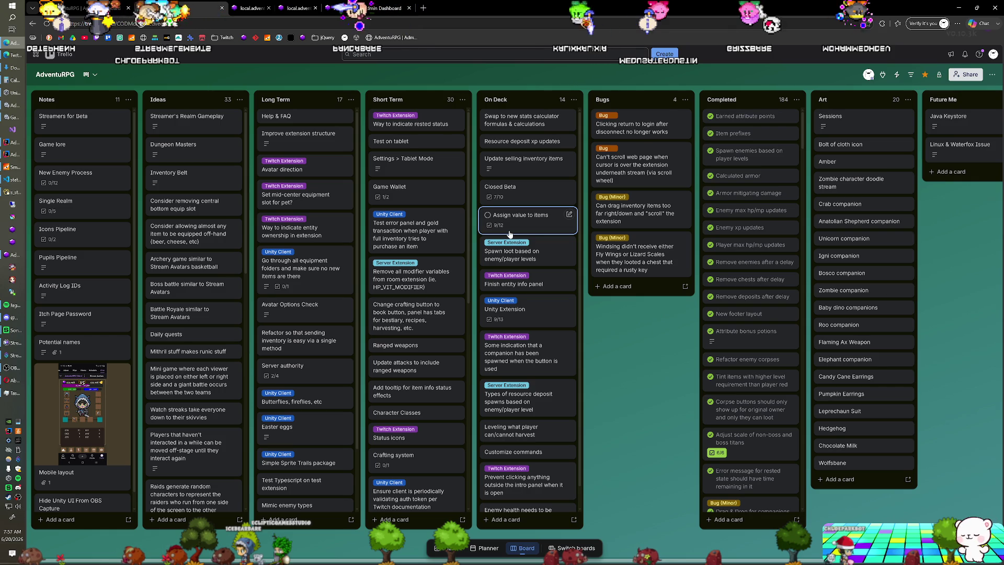
pyautogui.scroll(-1, 522, 267)
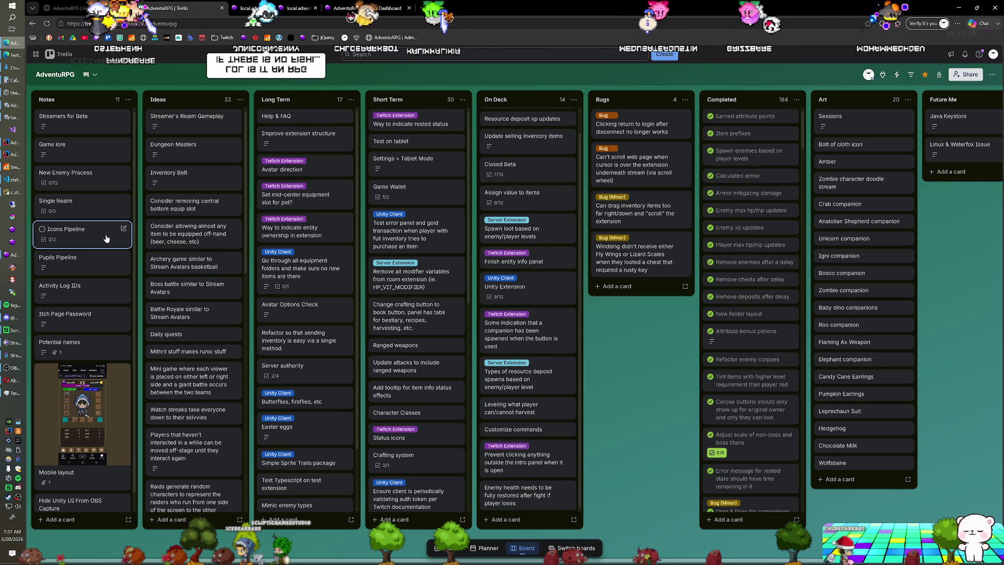
pyautogui.hotkey('alt', 'Tab')
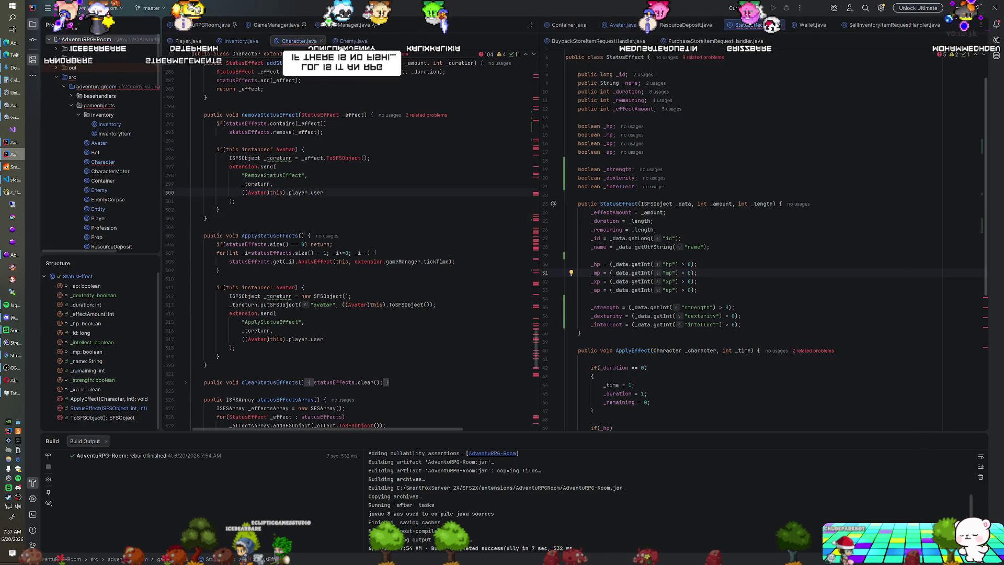
# - Scroll up through Character.java's combat and status-effect code
pyautogui.click(206, 219)
pyautogui.scroll(3, 350, 235)
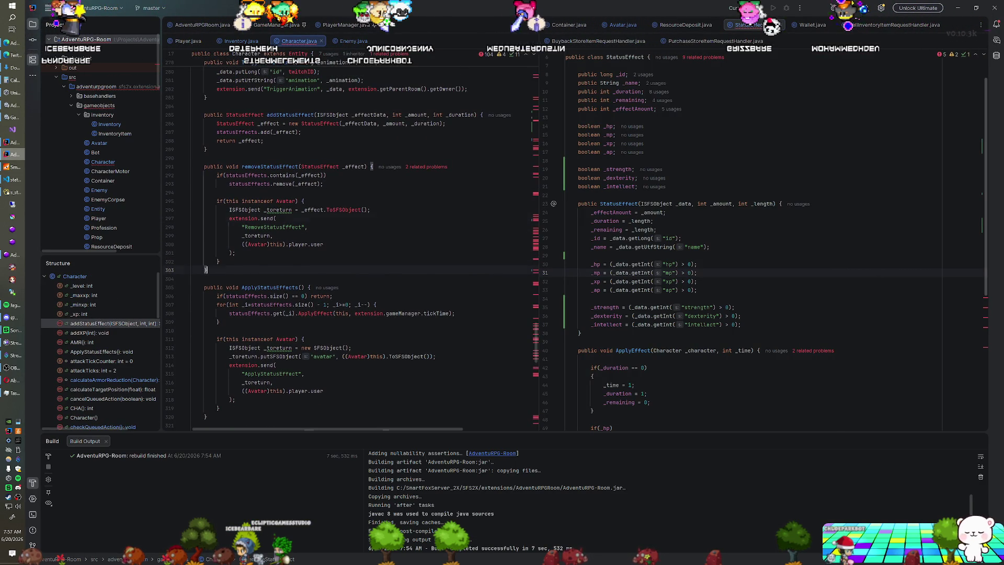
pyautogui.scroll(8, 351, 235)
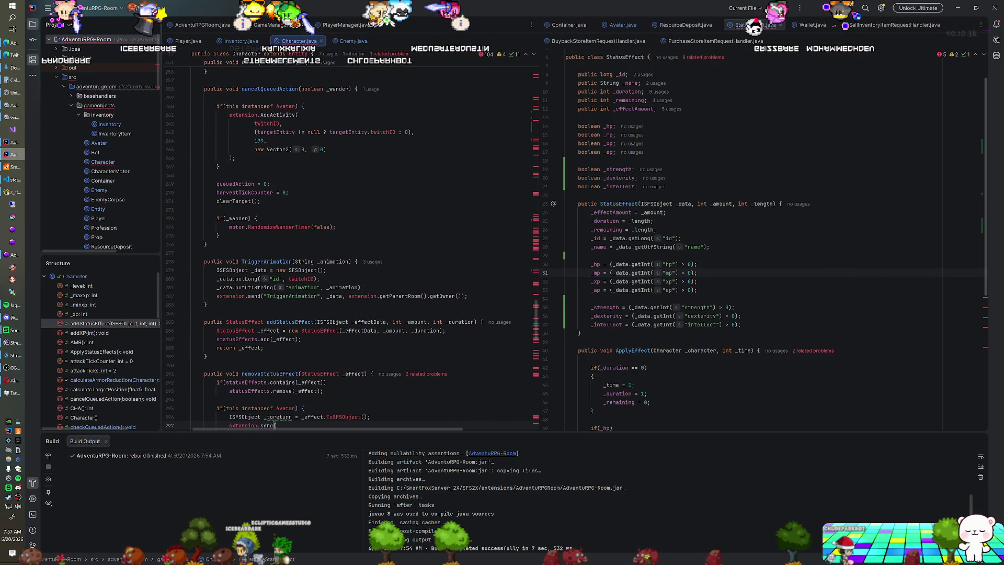
pyautogui.scroll(8, 350, 235)
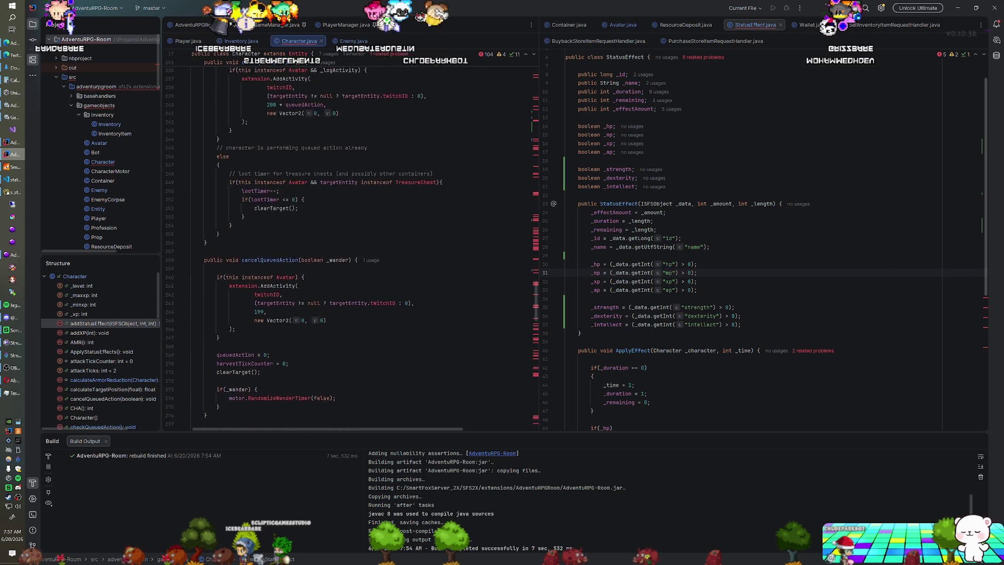
pyautogui.scroll(12, 350, 235)
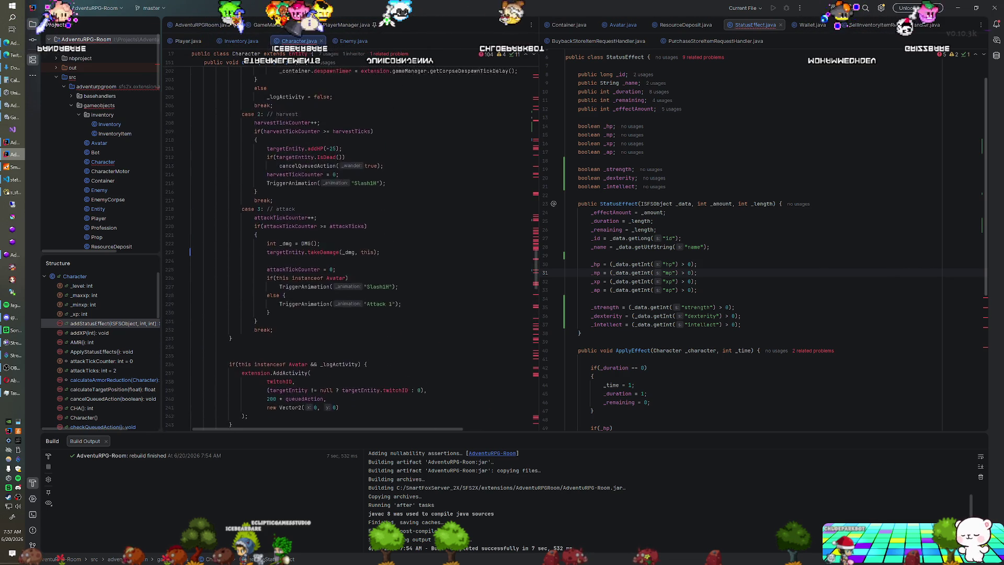
pyautogui.scroll(8, 351, 236)
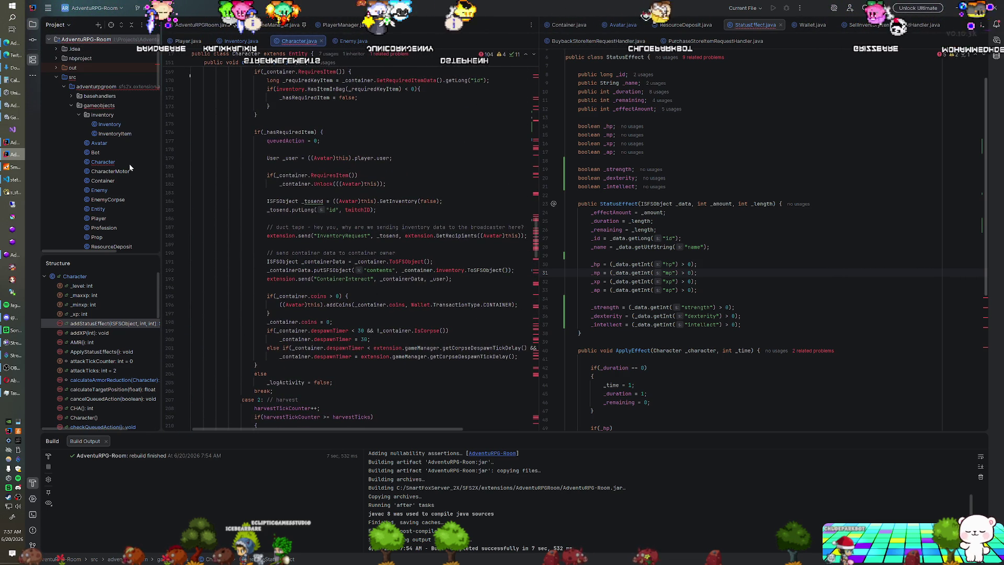
# - Open Enemy.java, then Player.java, from the Project tree in the left editor
pyautogui.doubleClick(99, 191)
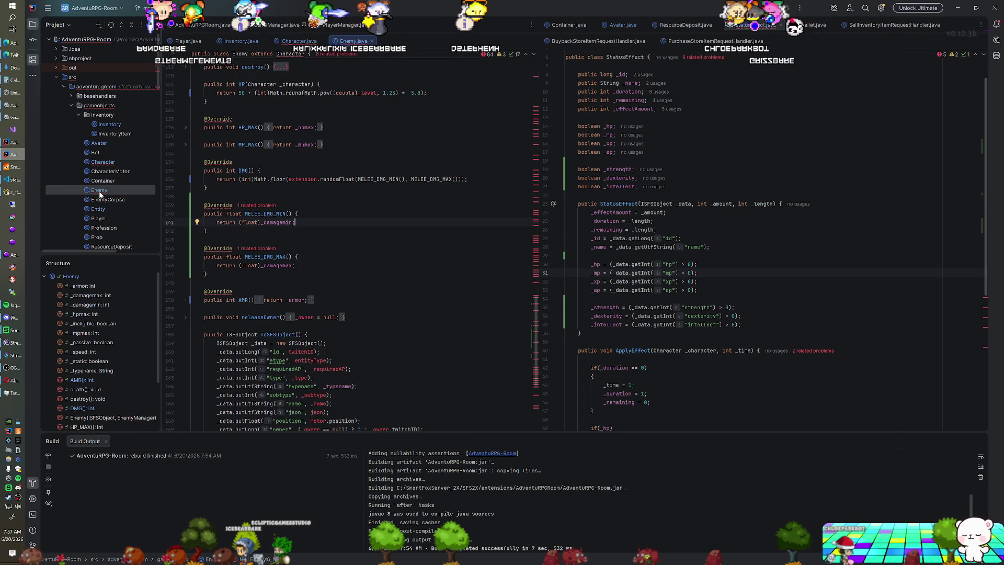
pyautogui.scroll(3, 361, 240)
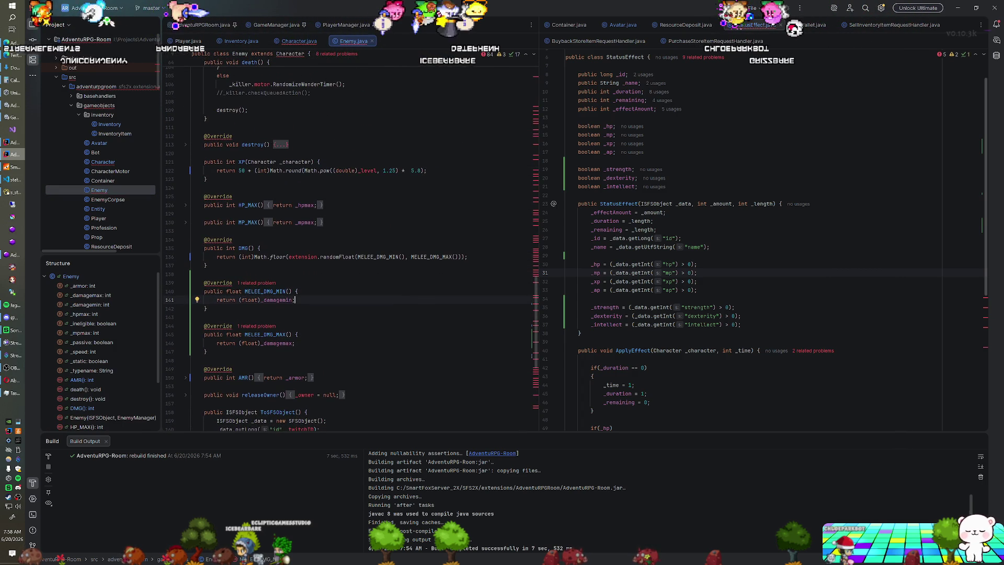
pyautogui.click(101, 220)
pyautogui.doubleClick(101, 220)
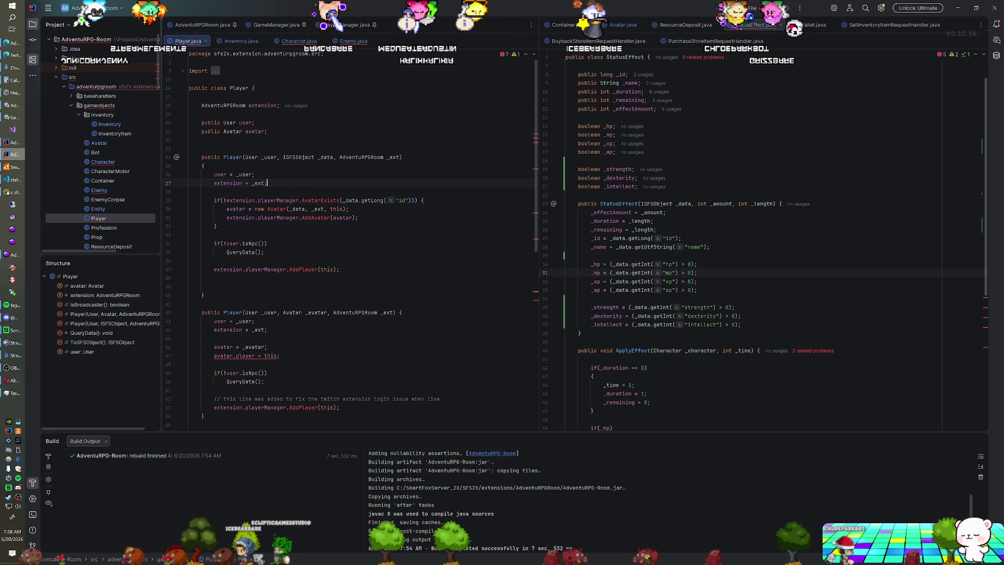
# - Move Avatar.java into the left editor and review its STR(), DEX() and INT() status-effect loops
pyautogui.click(220, 235)
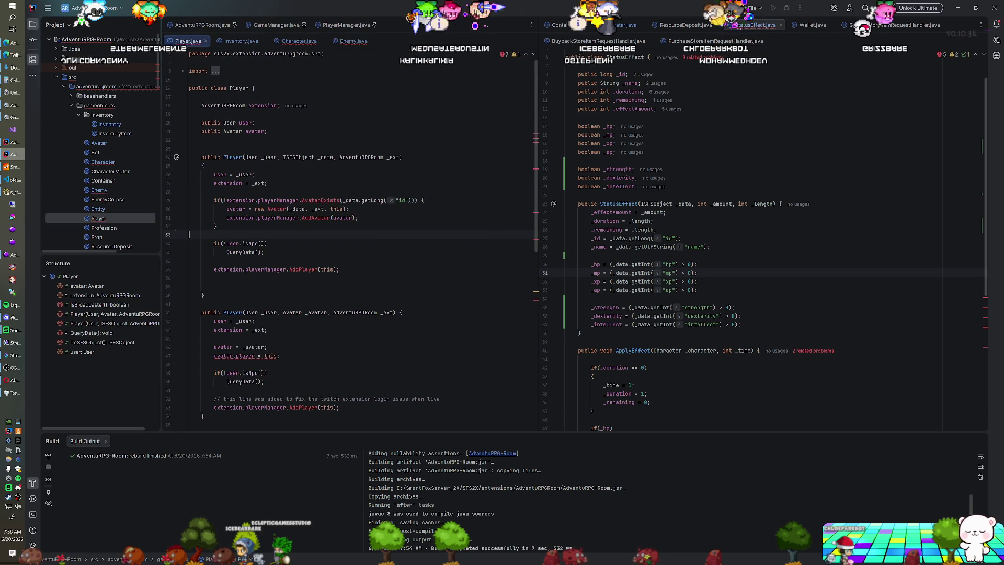
pyautogui.doubleClick(103, 145)
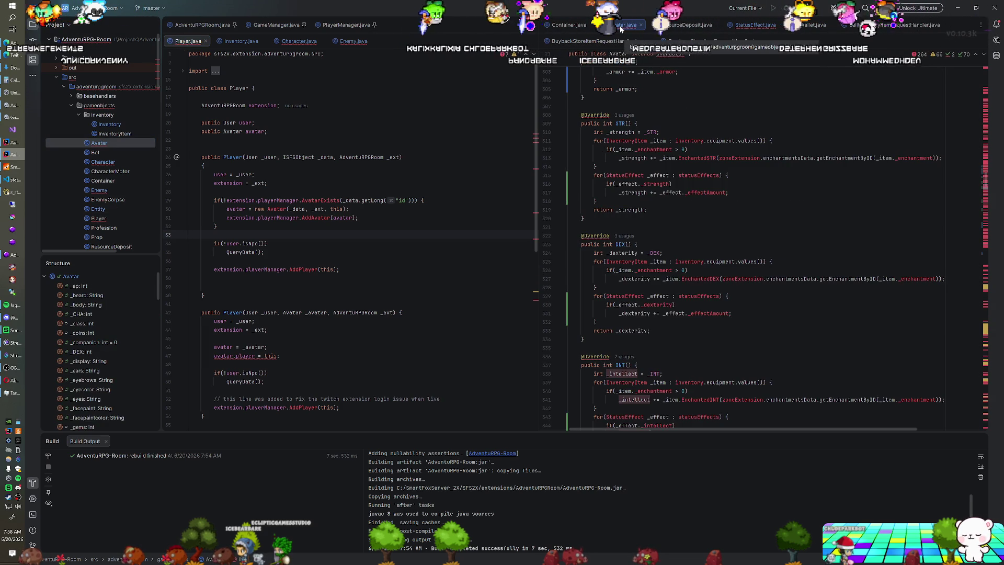
pyautogui.moveTo(385, 48); pyautogui.dragTo(392, 44)
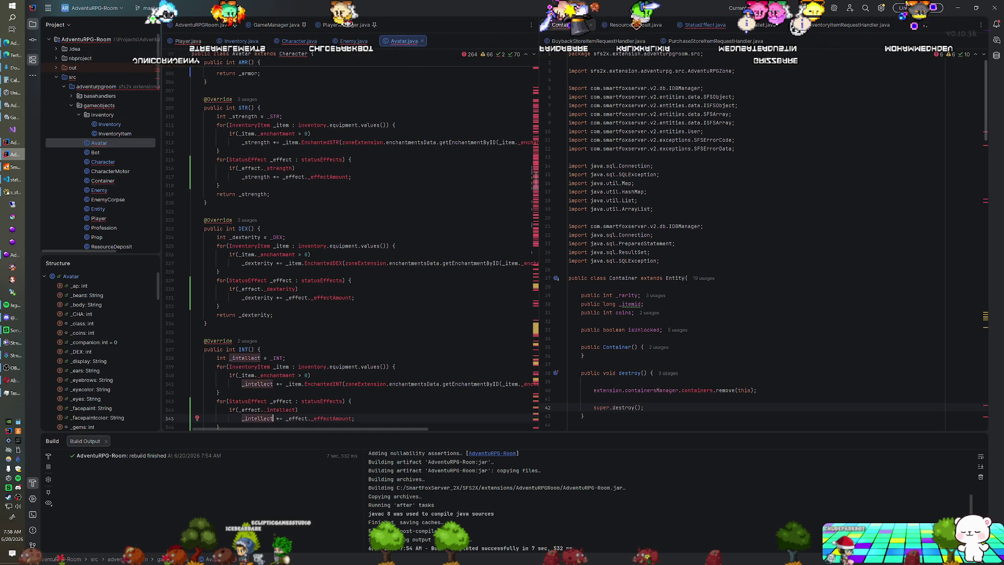
pyautogui.doubleClick(400, 41)
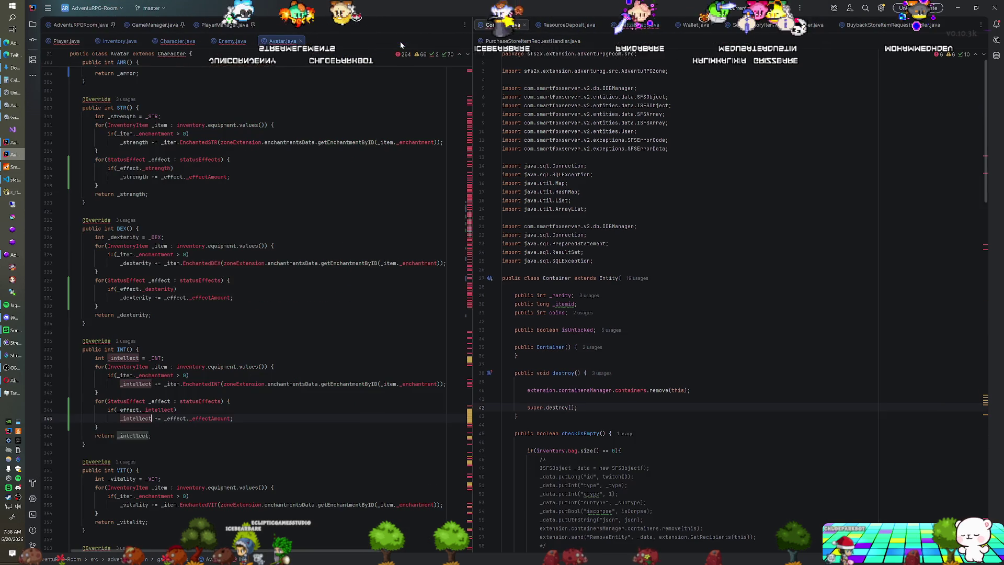
pyautogui.doubleClick(282, 43)
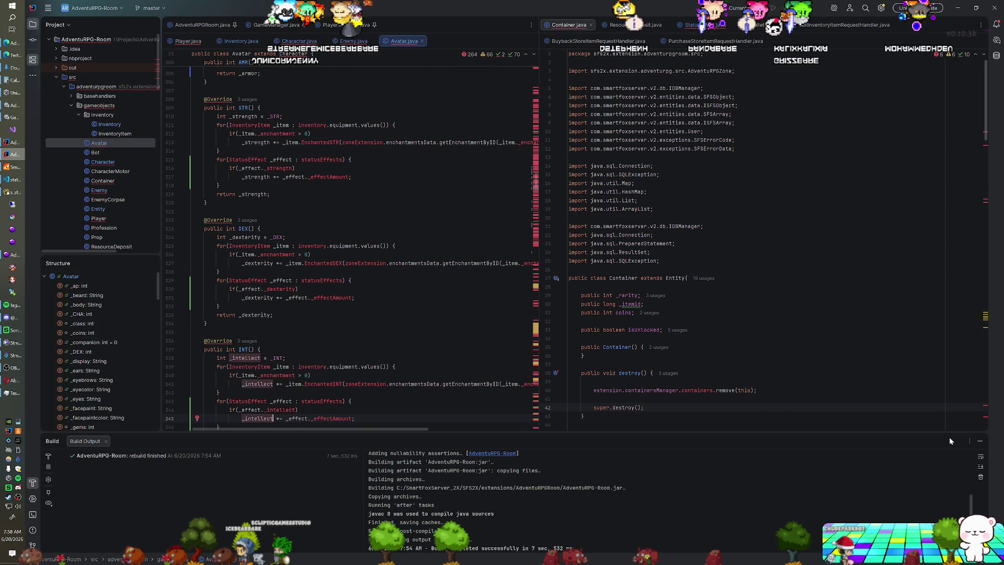
pyautogui.click(979, 441)
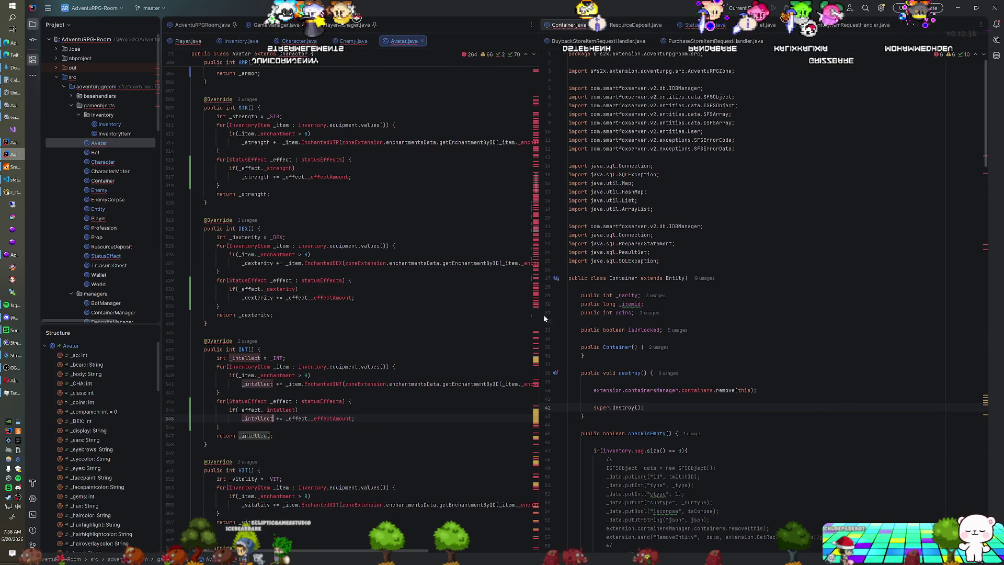
pyautogui.doubleClick(401, 41)
pyautogui.doubleClick(282, 42)
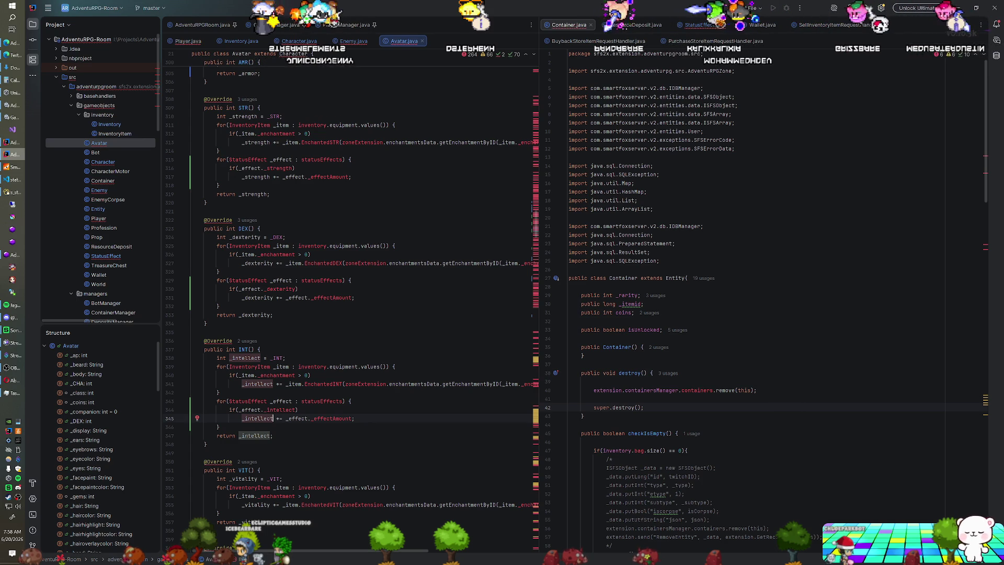
pyautogui.click(218, 185)
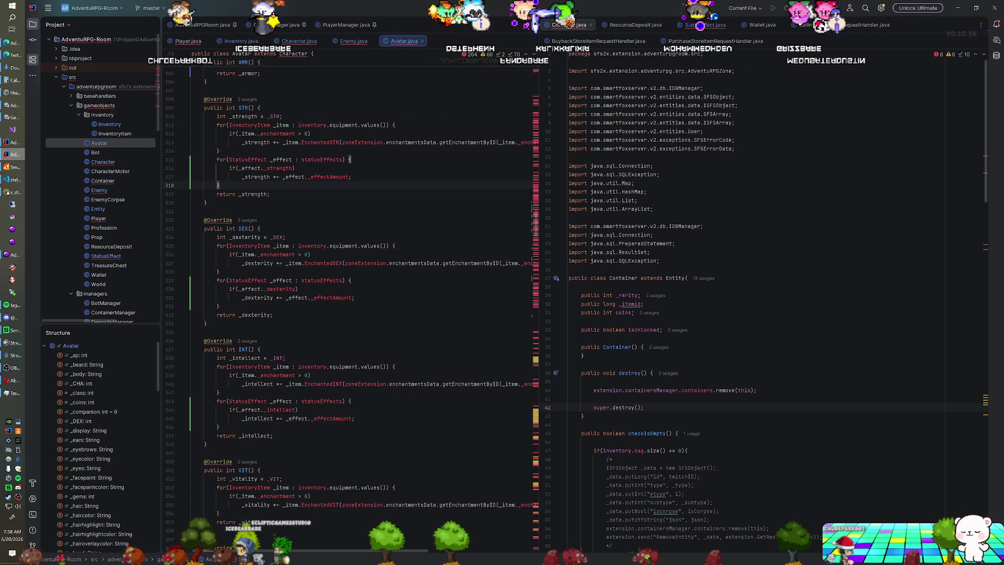
# - Scroll through Avatar.java's stat getters
pyautogui.scroll(-2, 350, 304)
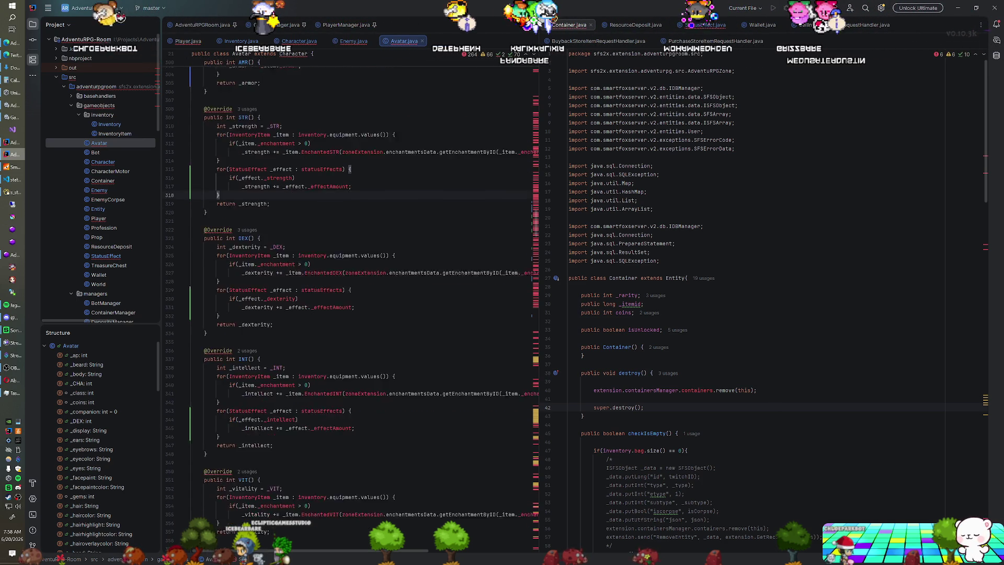
pyautogui.scroll(-6, 350, 303)
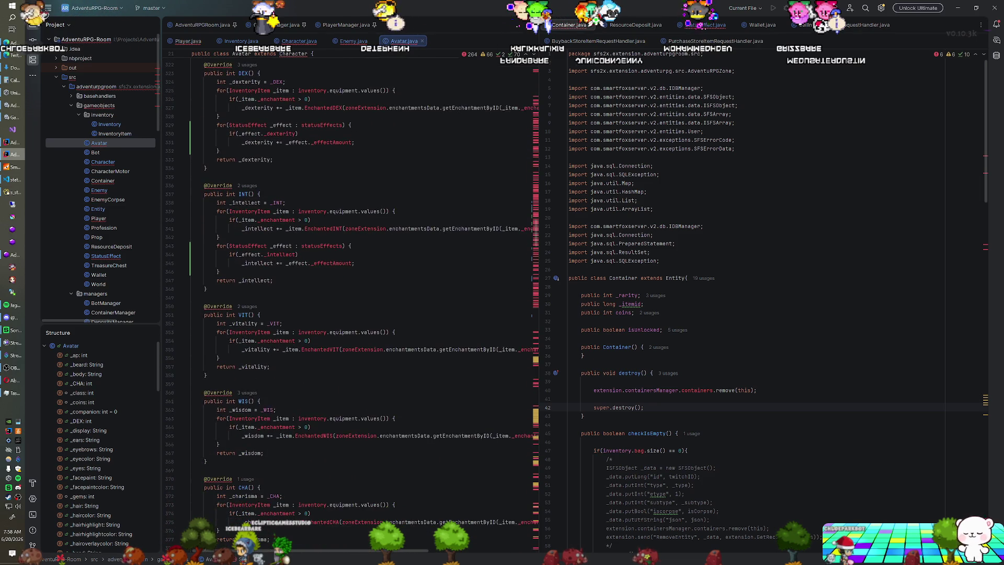
pyautogui.scroll(-7, 350, 303)
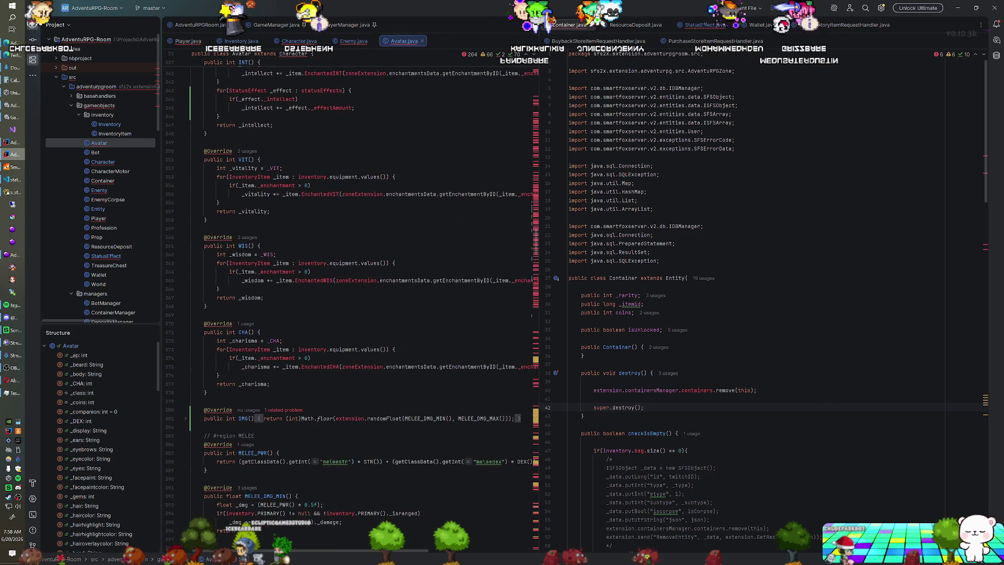
pyautogui.scroll(8, 350, 303)
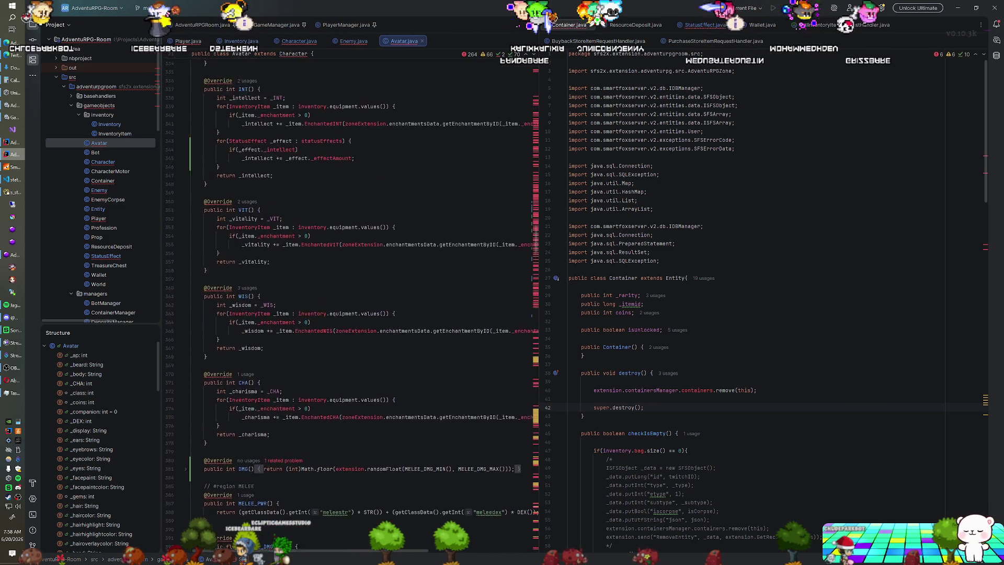
pyautogui.scroll(7, 350, 304)
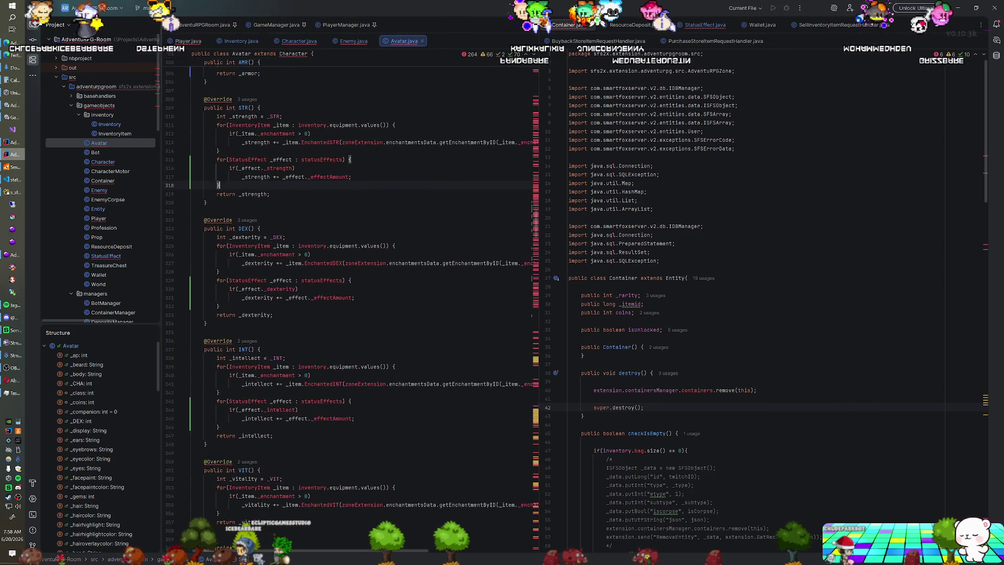
pyautogui.scroll(2, 350, 303)
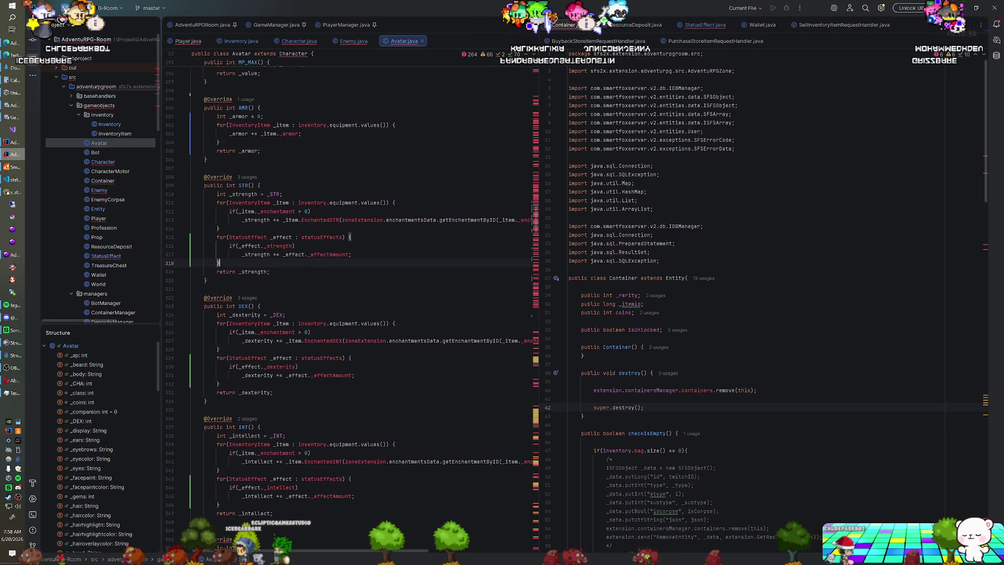
pyautogui.scroll(3, 350, 303)
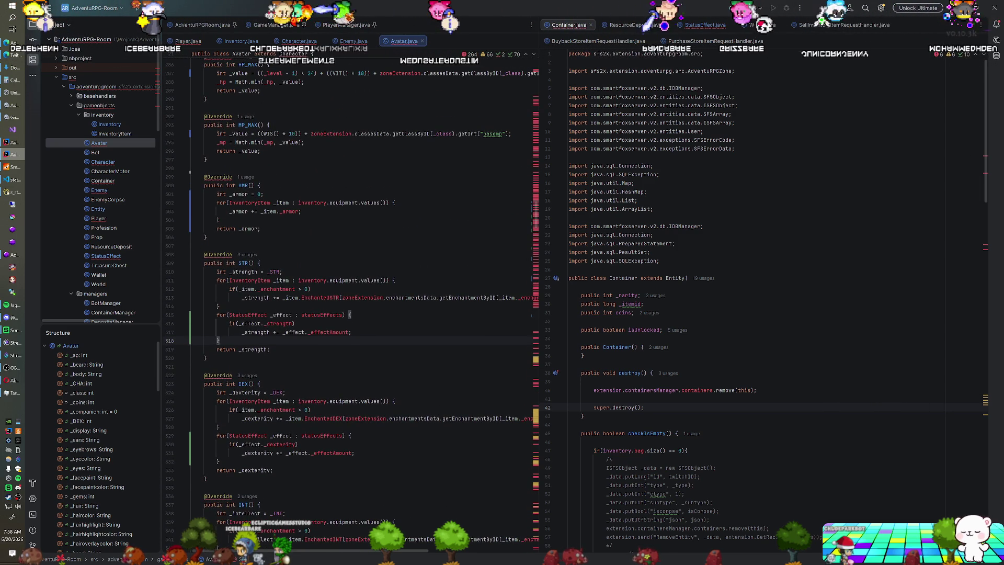
pyautogui.scroll(1, 350, 304)
pyautogui.scroll(3, 350, 303)
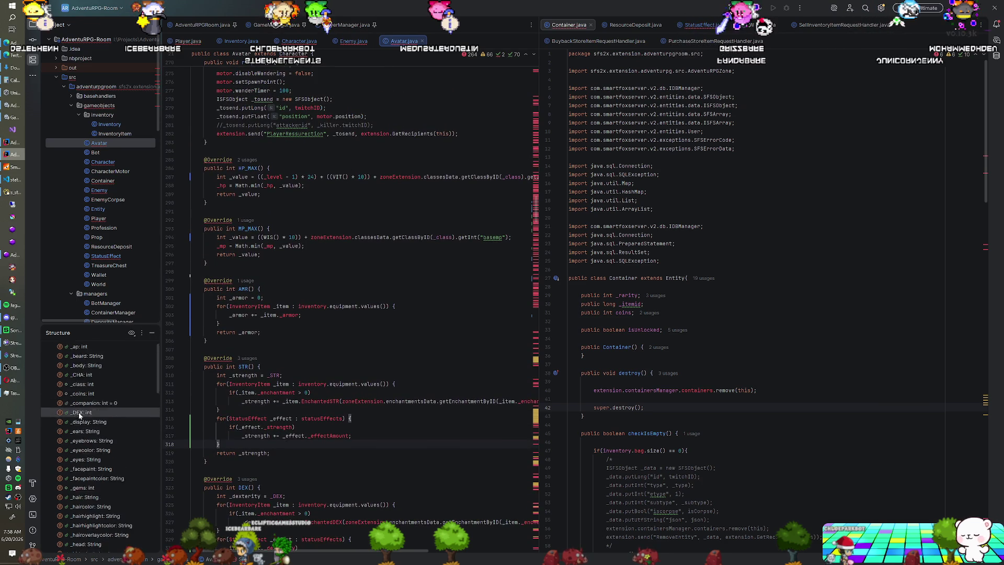
pyautogui.scroll(-3, 84, 421)
pyautogui.scroll(-7, 83, 420)
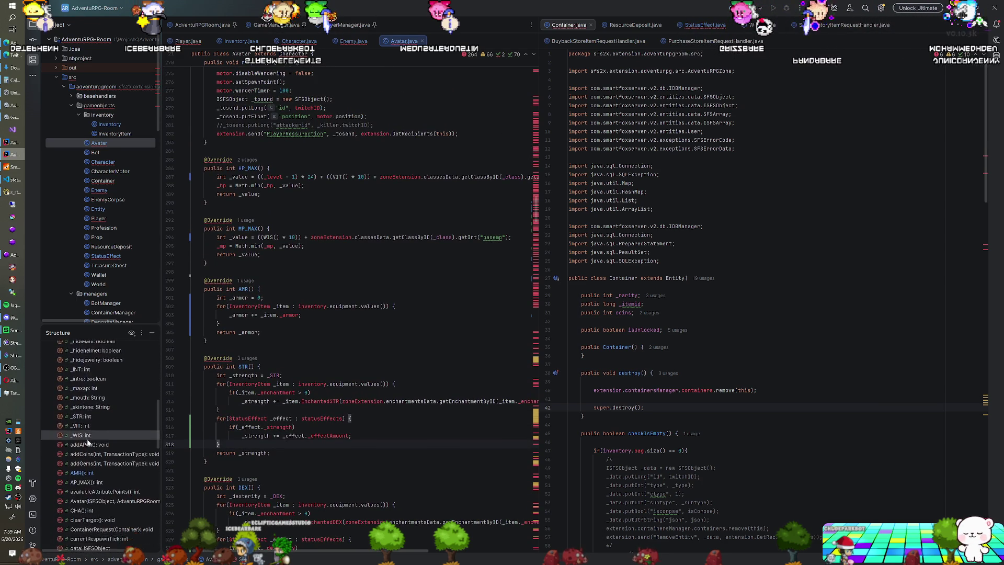
pyautogui.scroll(-3, 86, 438)
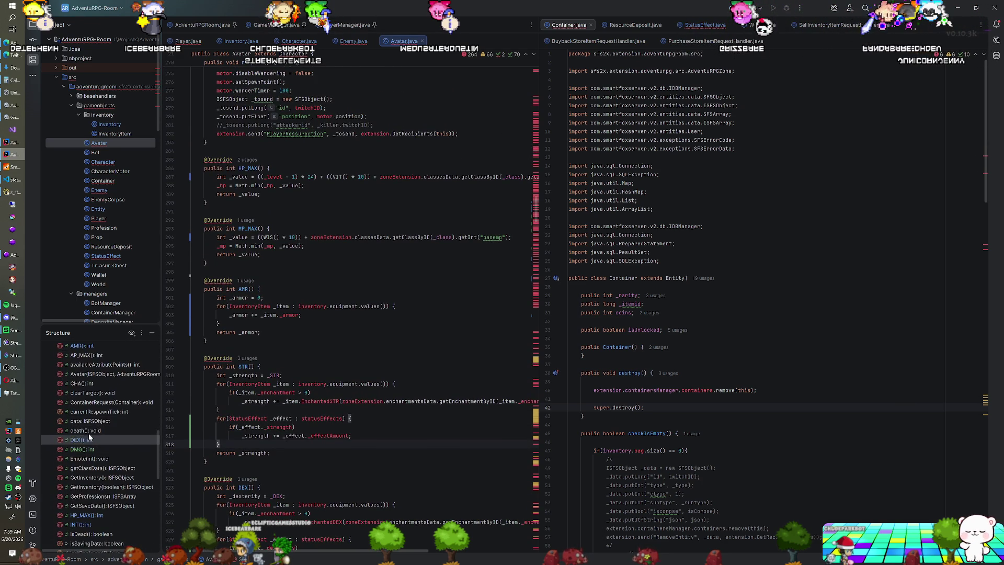
# - Jump to death() from the Structure panel, check its addAP line, then switch to Trello
pyautogui.click(87, 430)
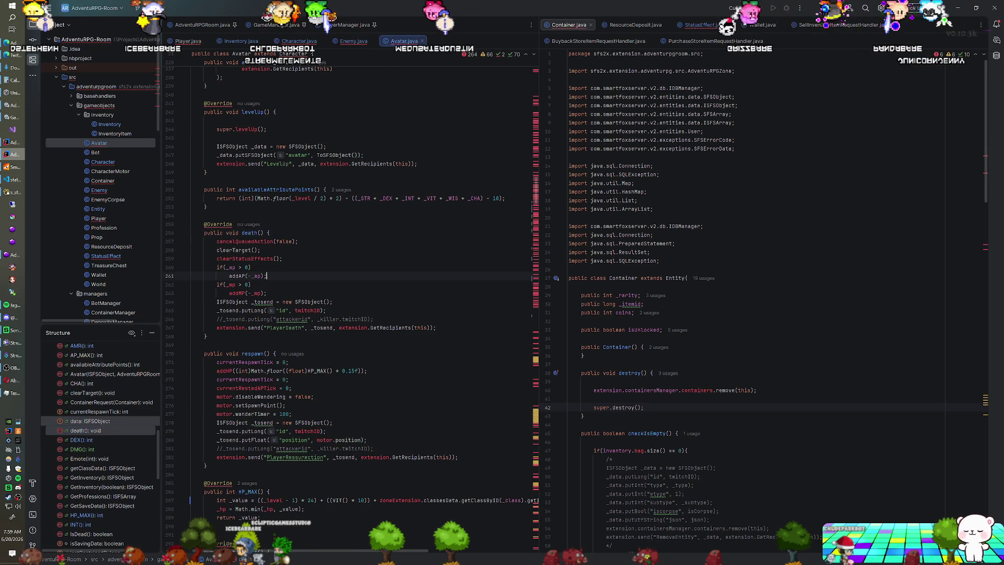
pyautogui.click(251, 276)
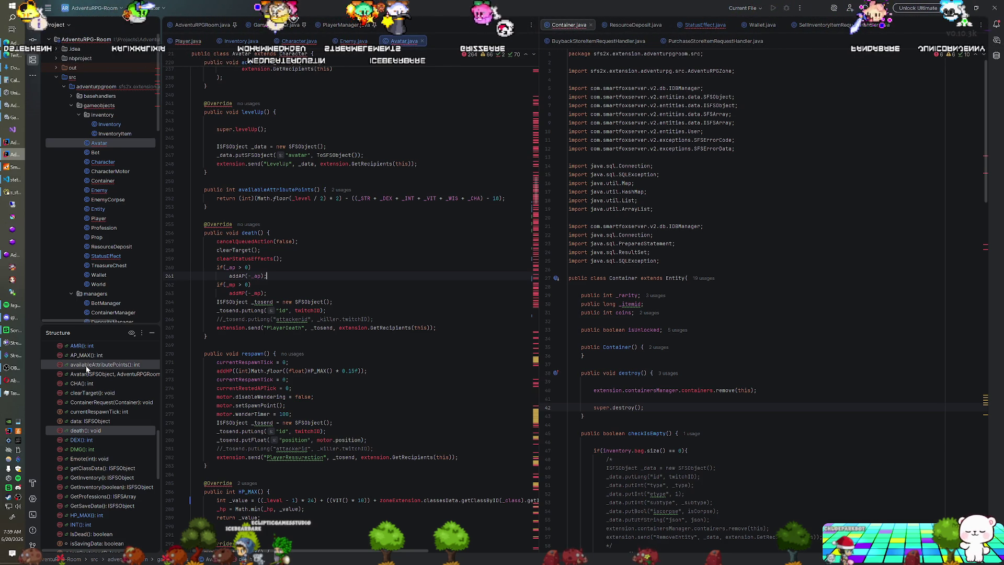
pyautogui.click(11, 44)
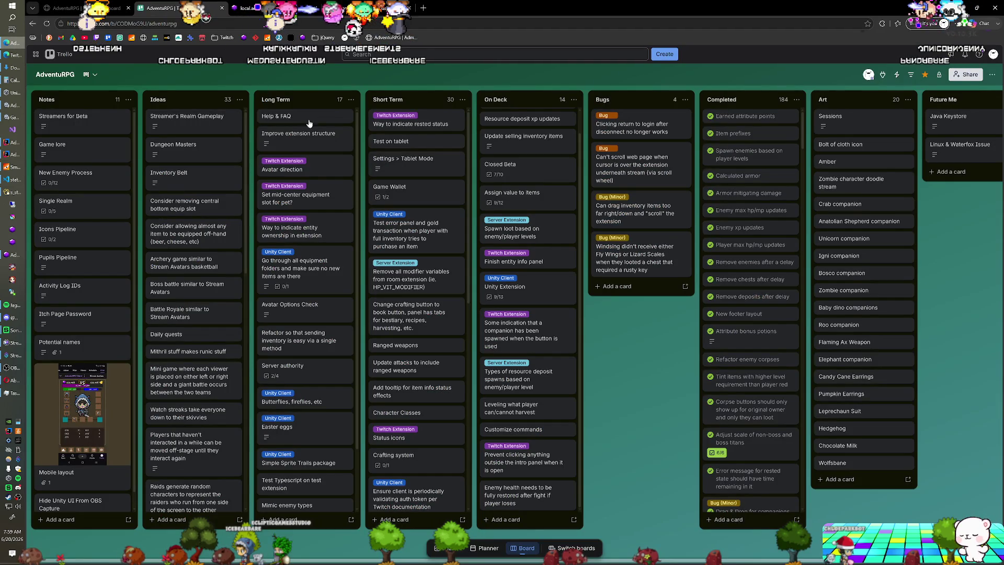
# - Open the 'Fishing Pond (location on map)?' idea card, then return to the local AdventuRPG tab
pyautogui.scroll(-6, 208, 241)
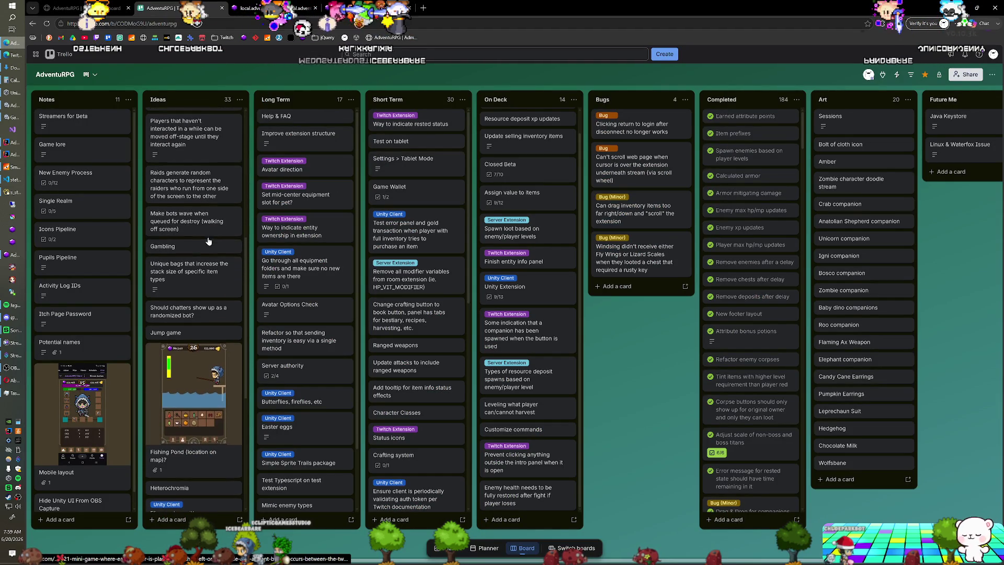
pyautogui.click(202, 393)
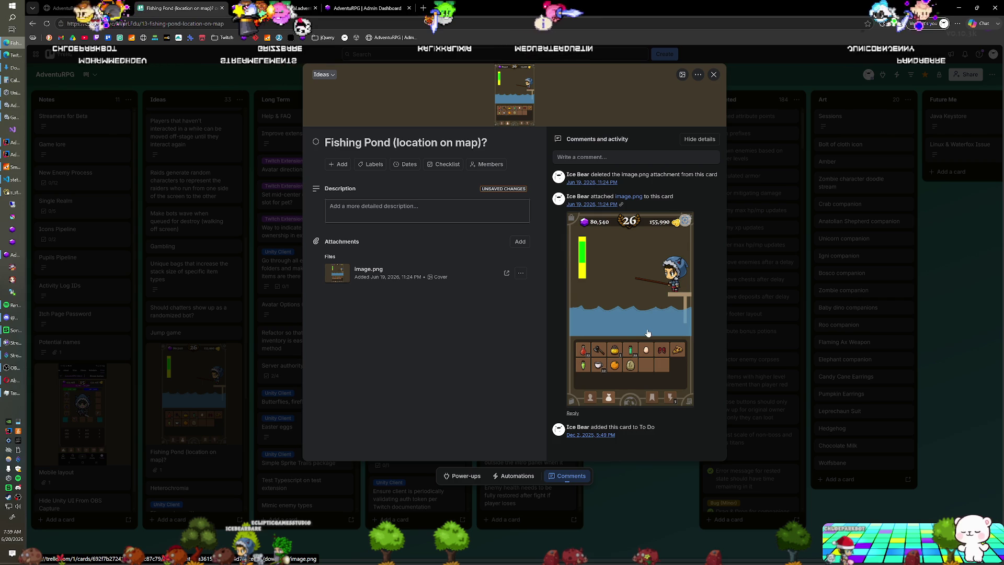
pyautogui.click(246, 8)
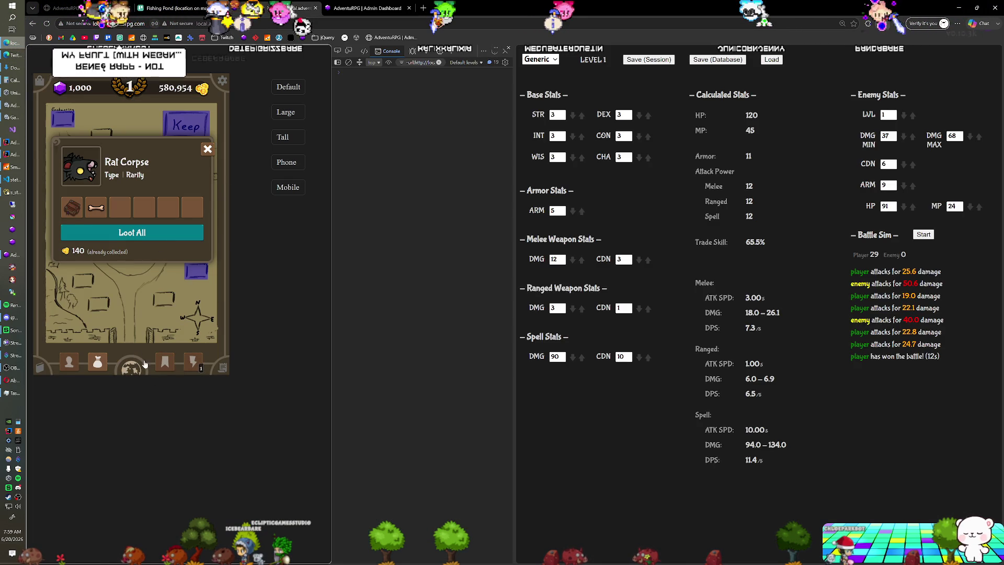
# - Close the Rat Corpse loot window, view the character's inventory, then return to the Fishing Pond card
pyautogui.click(208, 149)
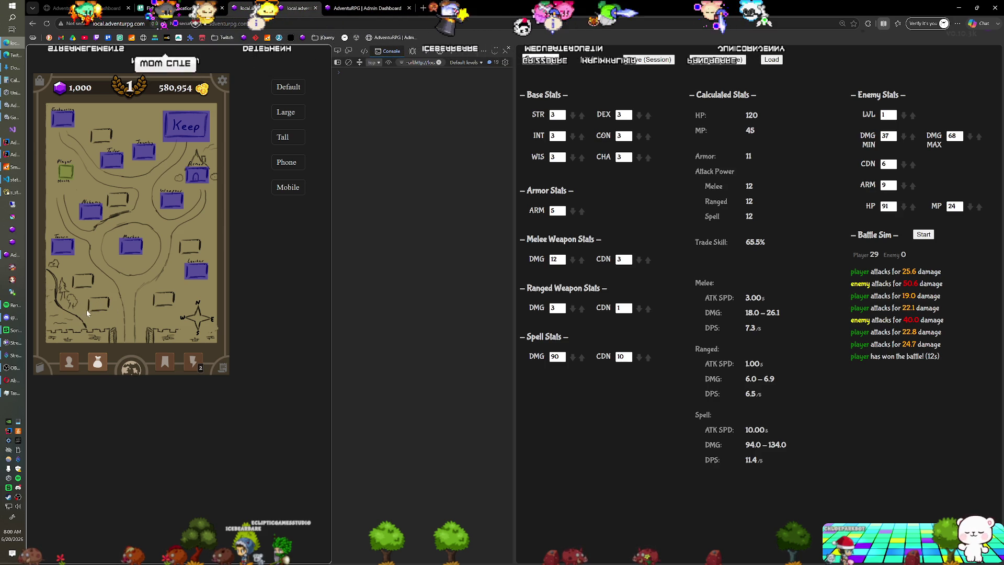
pyautogui.click(132, 368)
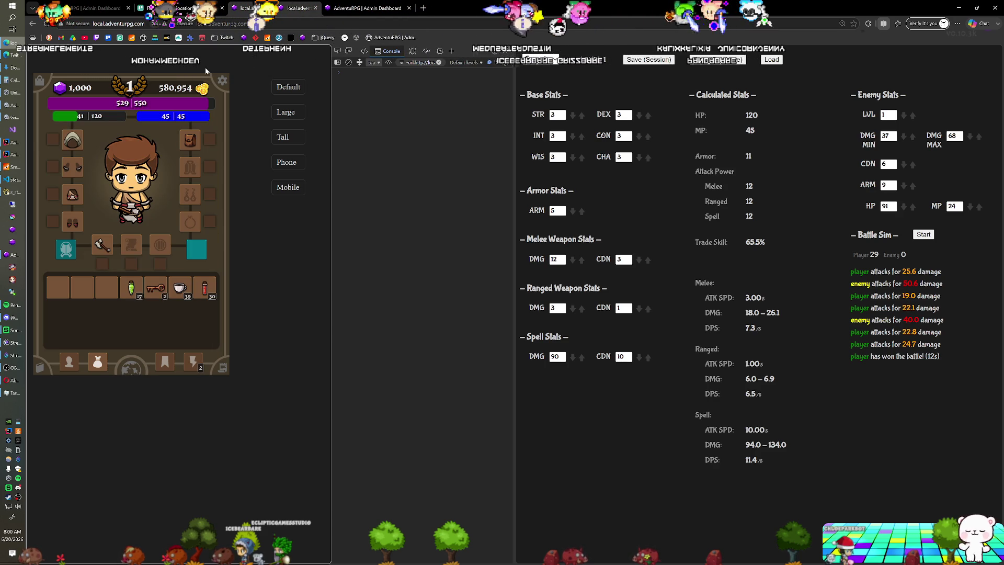
pyautogui.hotkey('ctrl', 'shift', 'Tab')
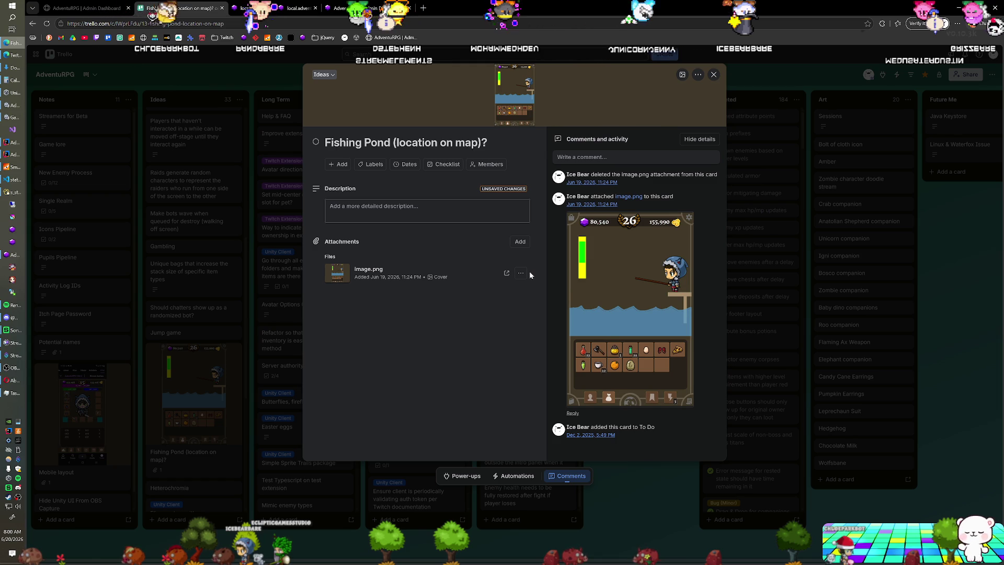
# - Close the Fishing Pond card and return to the local.adventurpg.com game tab
pyautogui.click(206, 243)
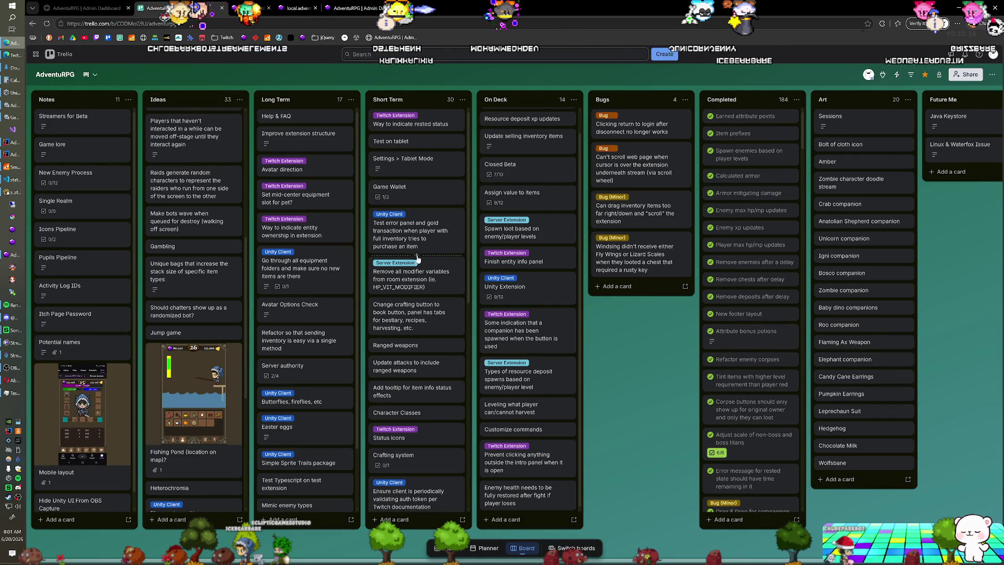
pyautogui.click(249, 8)
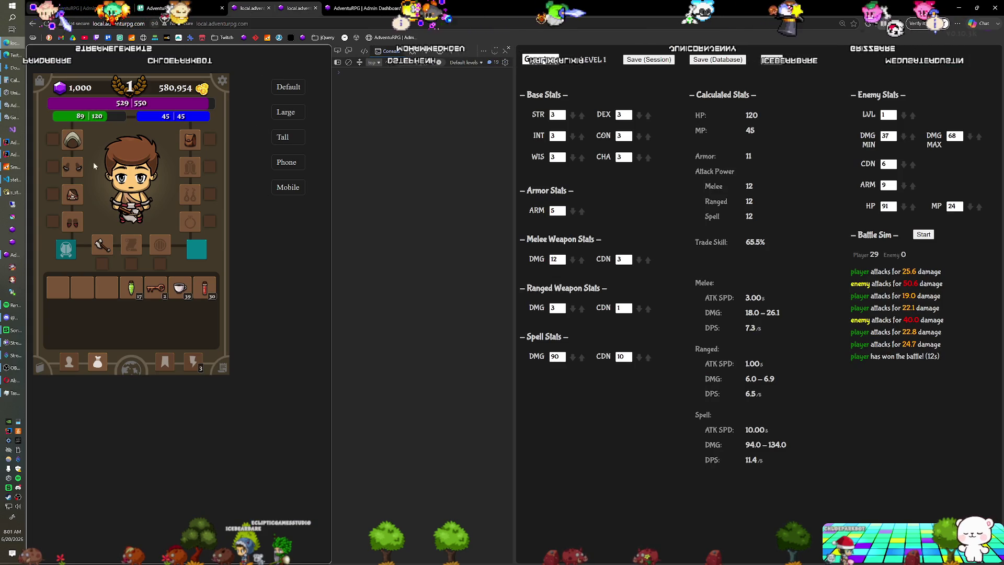
# - Open Enemy.java in IntelliJ and locate the end of the constructor
pyautogui.click(14, 154)
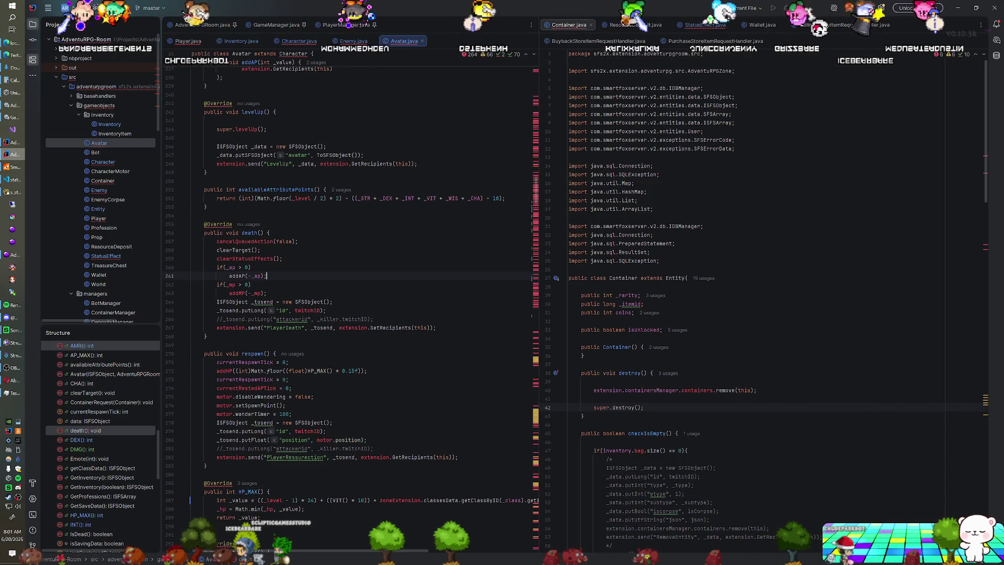
pyautogui.doubleClick(140, 190)
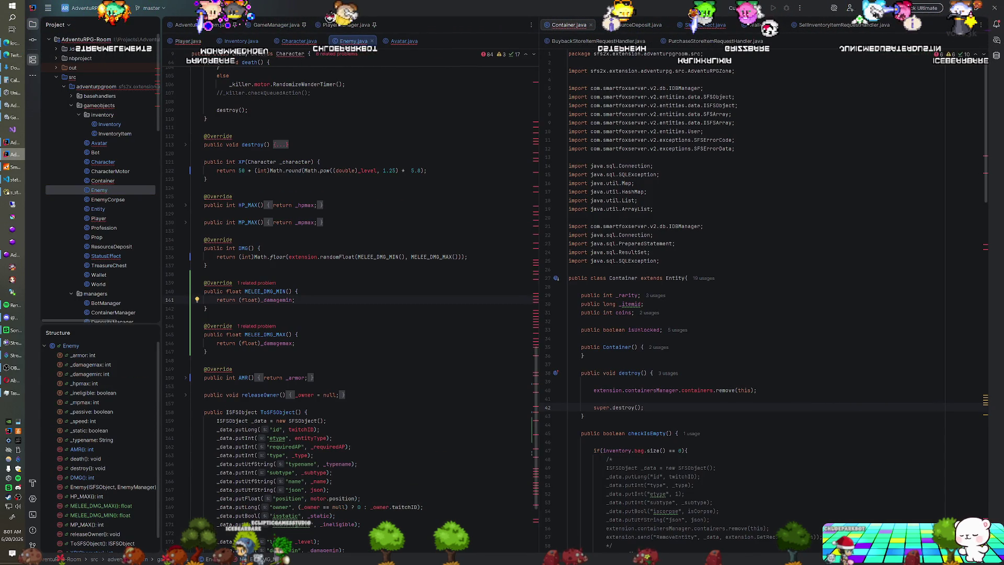
pyautogui.scroll(8, 348, 301)
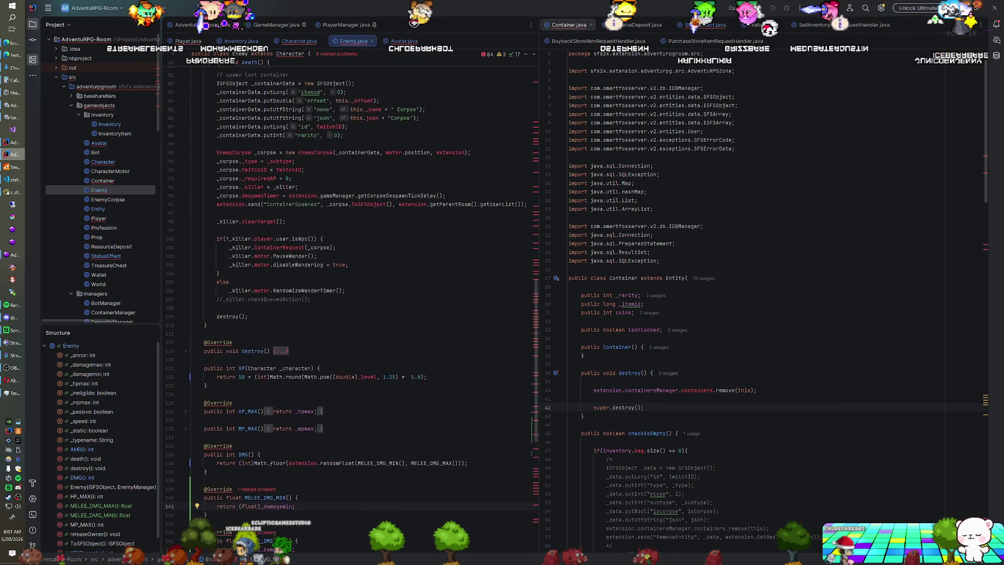
pyautogui.scroll(11, 348, 300)
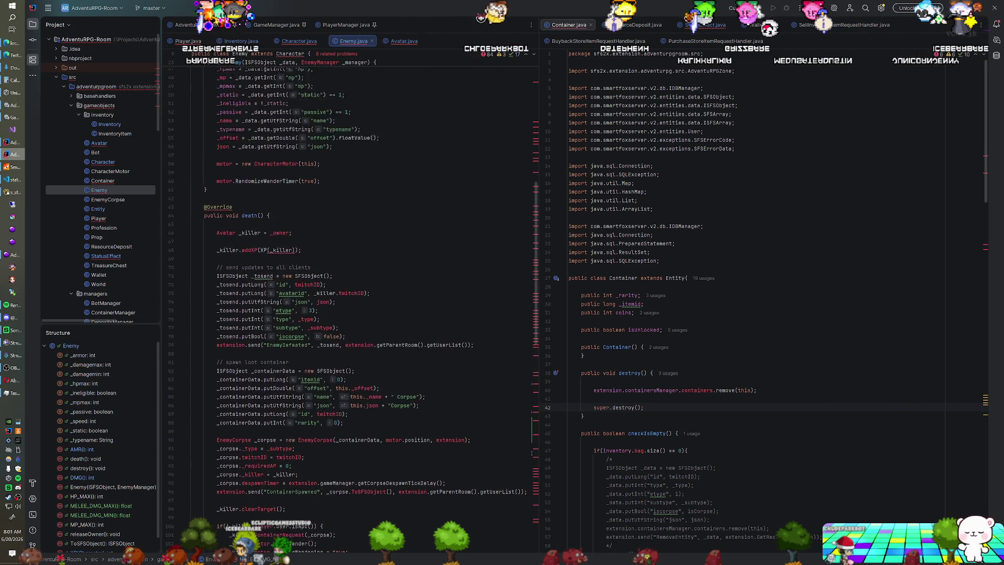
pyautogui.scroll(12, 347, 301)
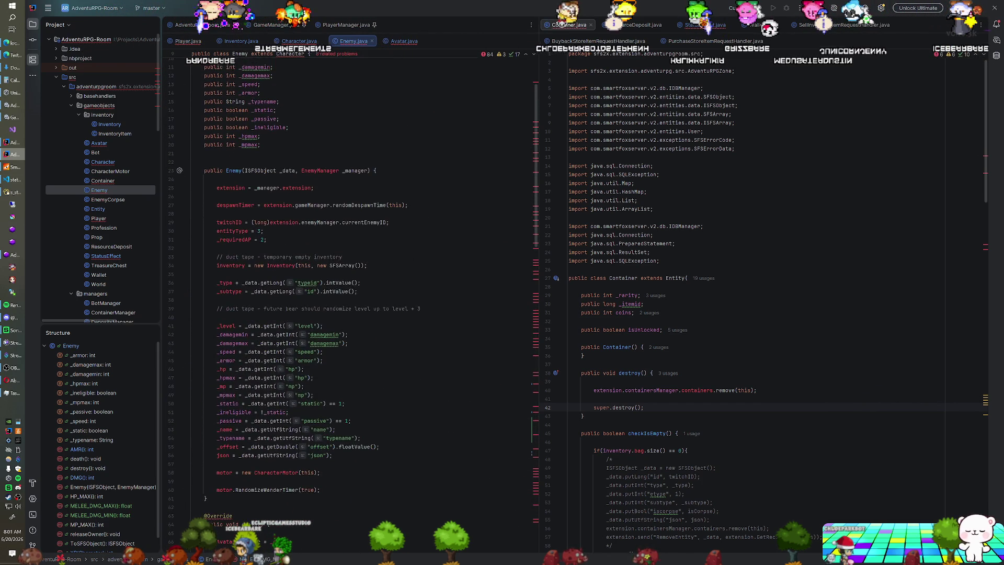
pyautogui.scroll(-15, 347, 301)
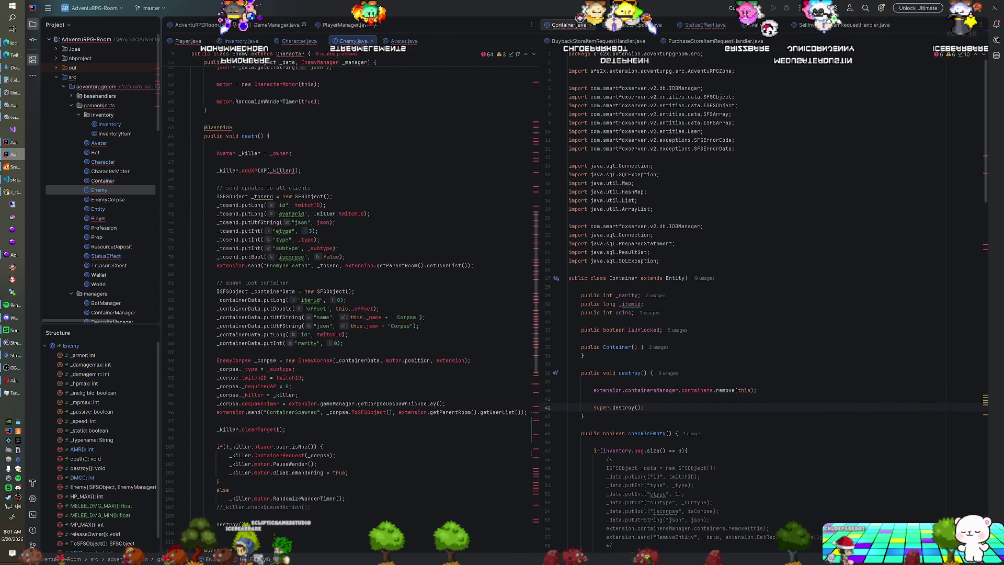
pyautogui.scroll(-3, 347, 301)
pyautogui.scroll(6, 348, 301)
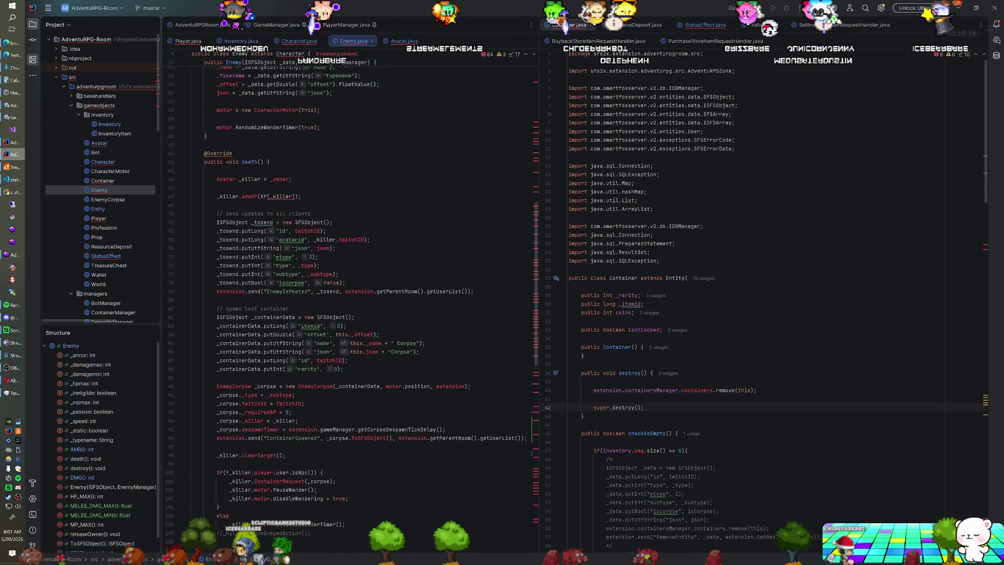
pyautogui.press('Return')
pyautogui.press('Return')
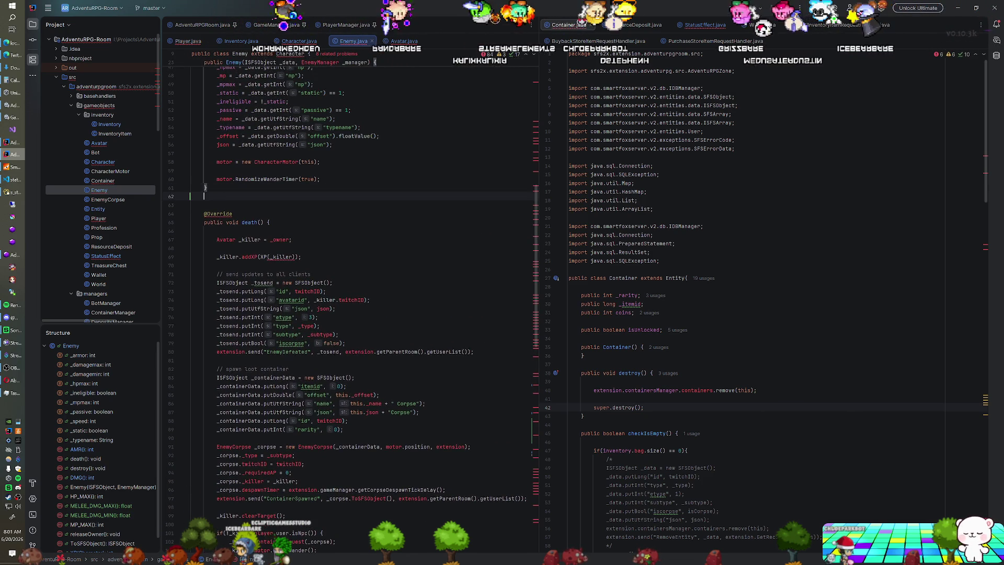
pyautogui.write('@')
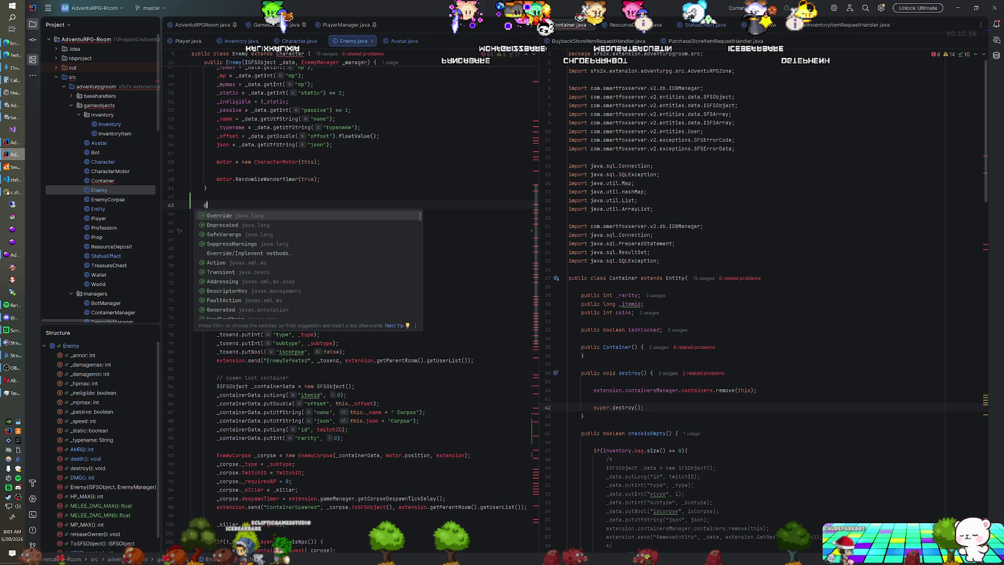
pyautogui.write('Override')
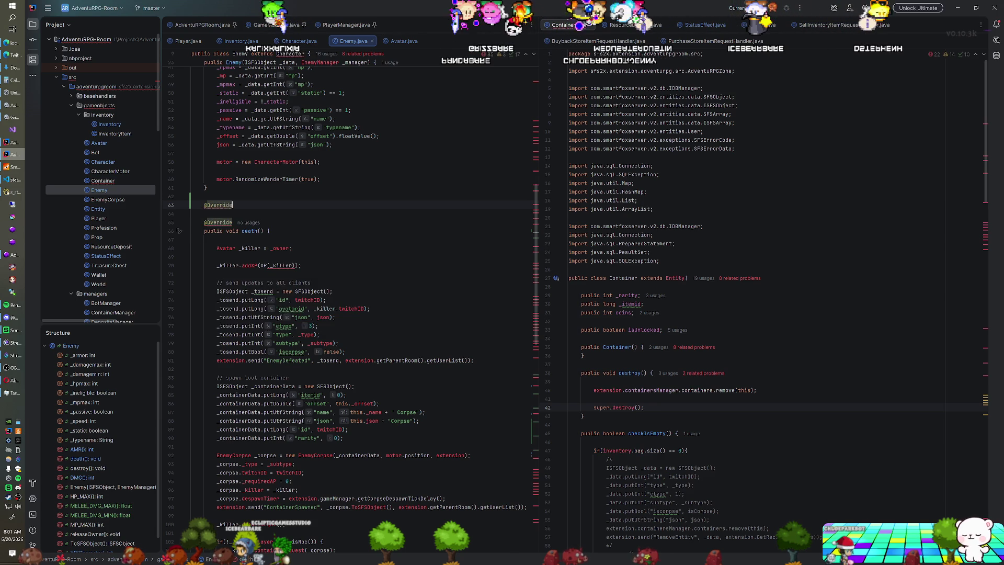
pyautogui.press('Return')
pyautogui.write('public void clearTarget()')
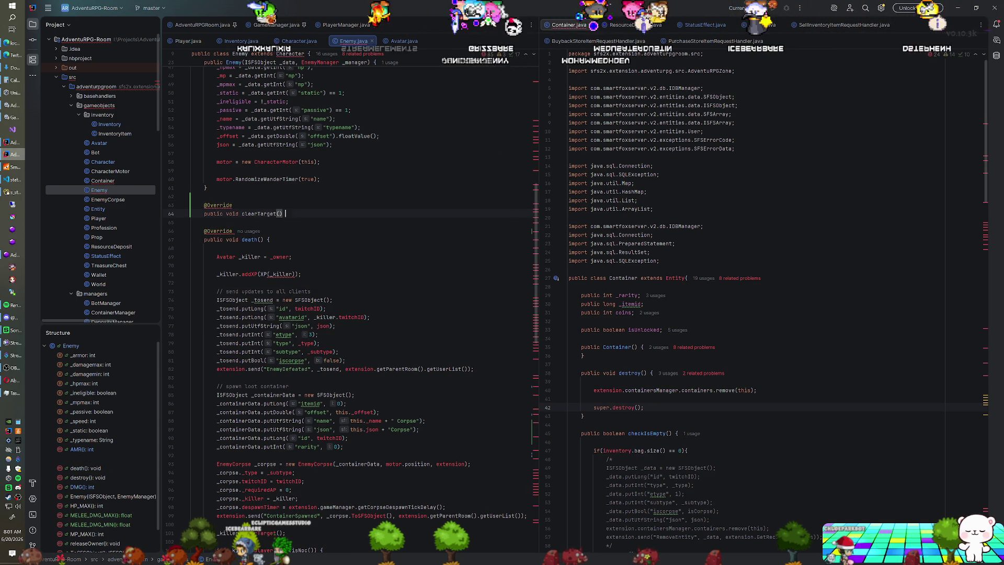
pyautogui.write('{')
pyautogui.press('Return')
pyautogui.write('er.cle')
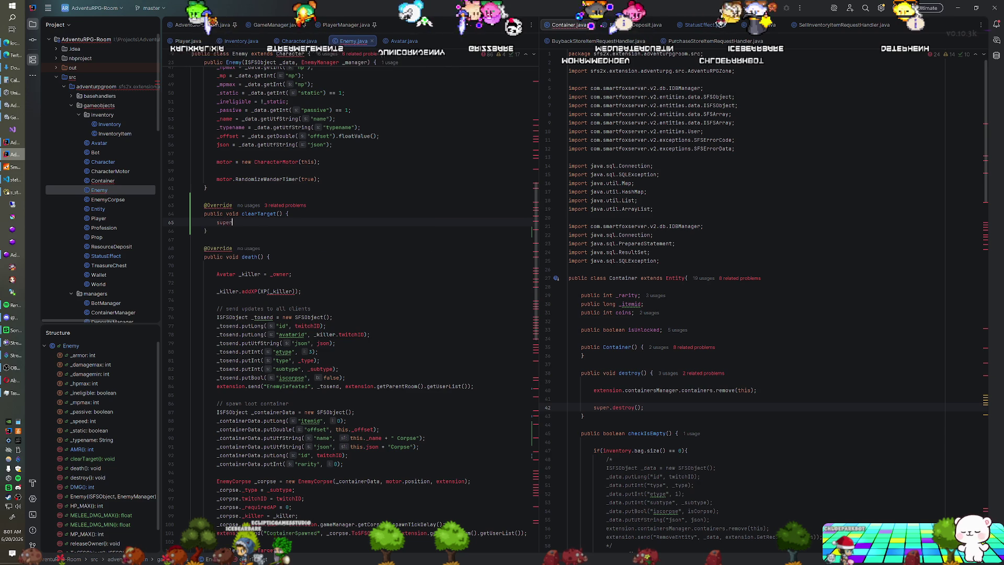
pyautogui.write('arTarge')
pyautogui.press('Return')
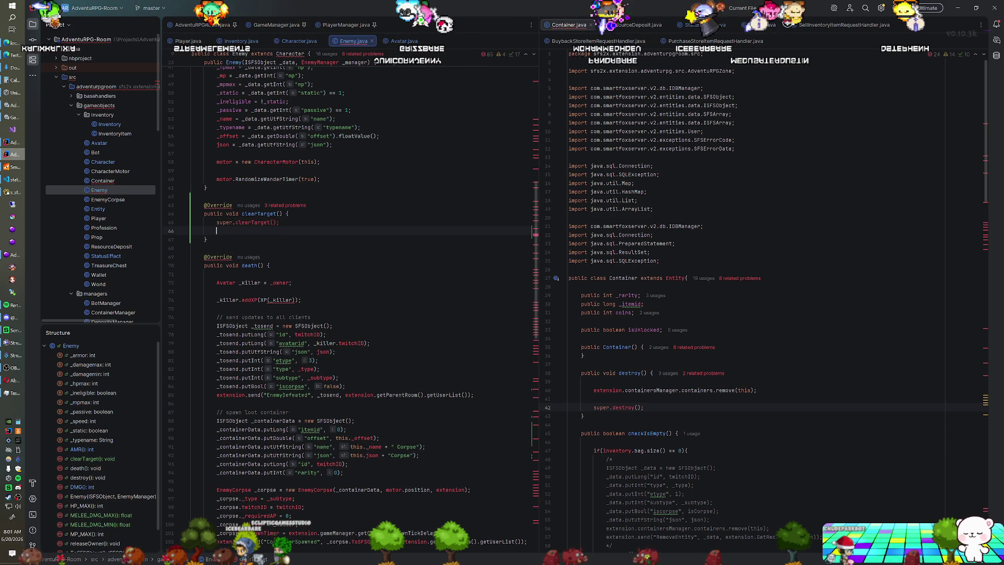
pyautogui.write(';')
pyautogui.press('Return')
# - Make clearTarget() restore health with addHP(_hpmax - _hp) instead of _hp = _hpmax
pyautogui.write('_h')
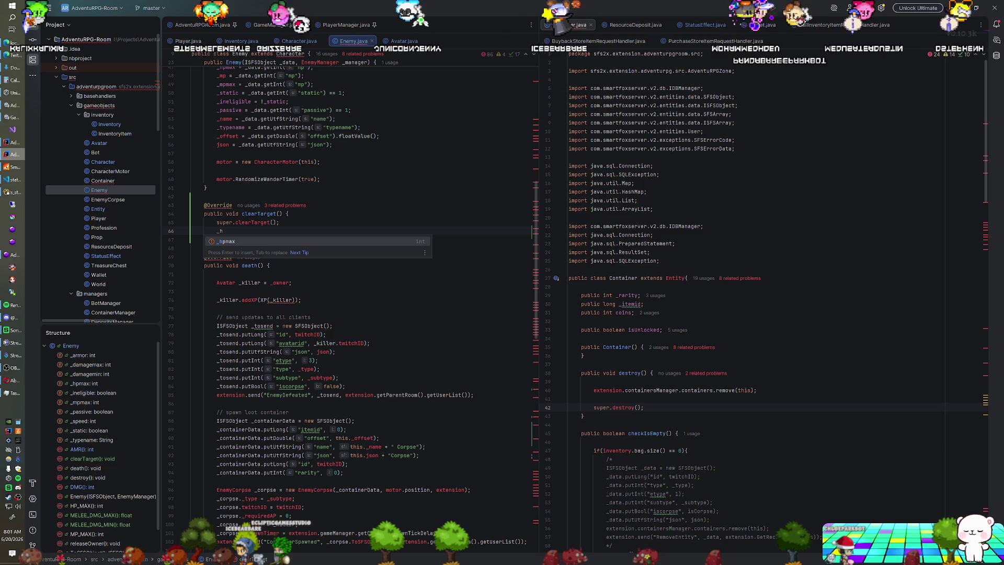
pyautogui.write('p = _hpmax;')
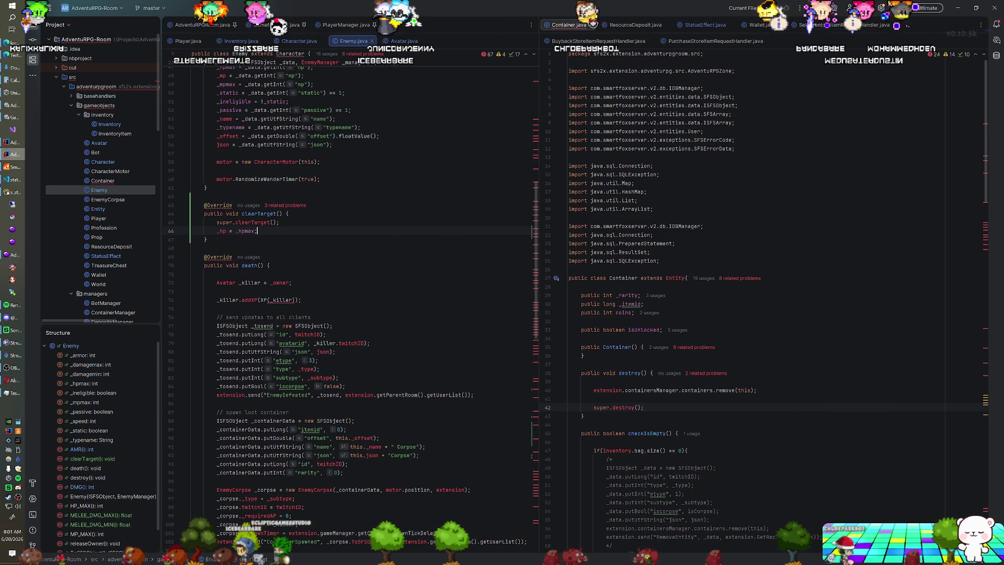
pyautogui.hotkey('shift', 'Home')
pyautogui.press('BackSpace')
pyautogui.write('ad')
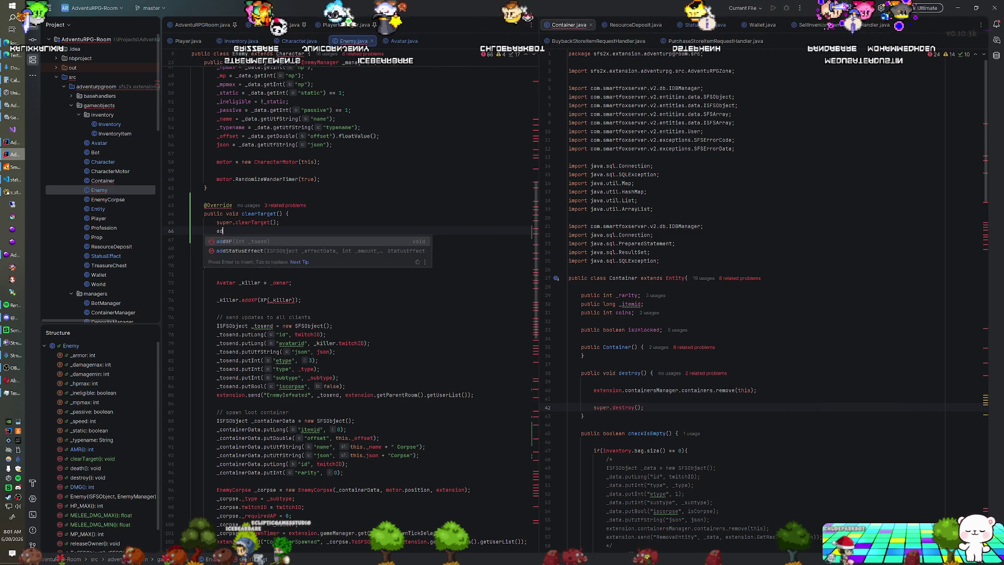
pyautogui.write('d')
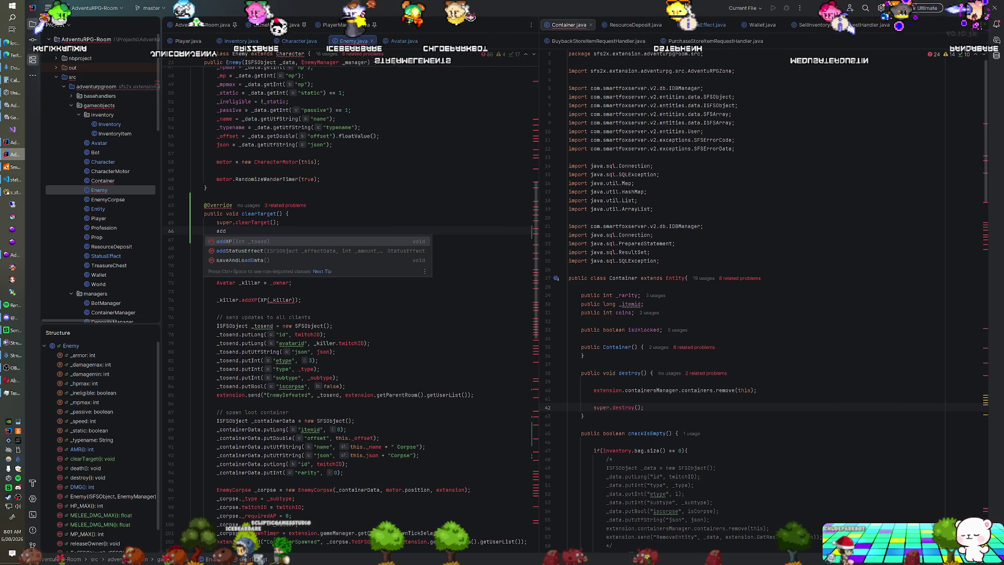
pyautogui.write('HP')
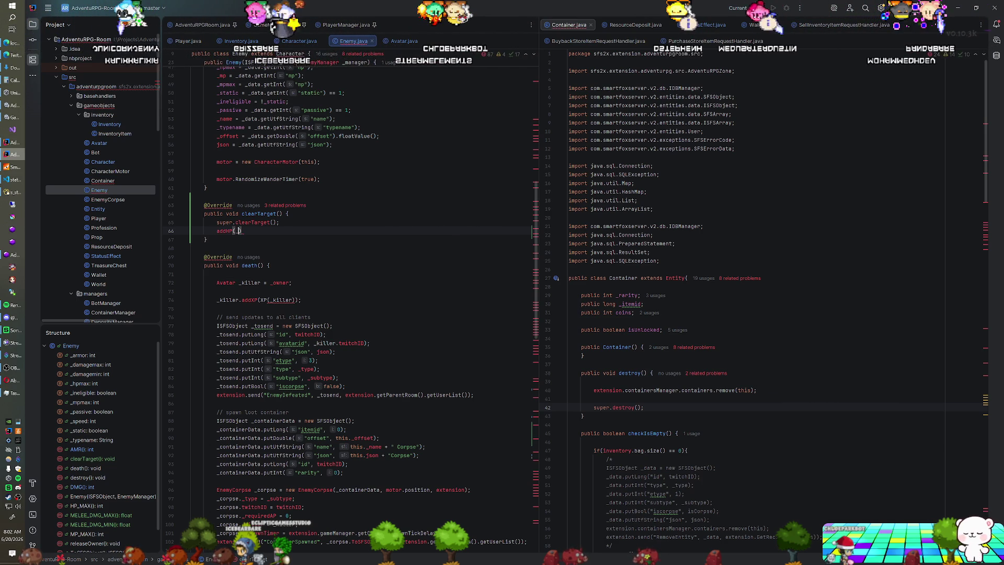
pyautogui.write('(_hpma')
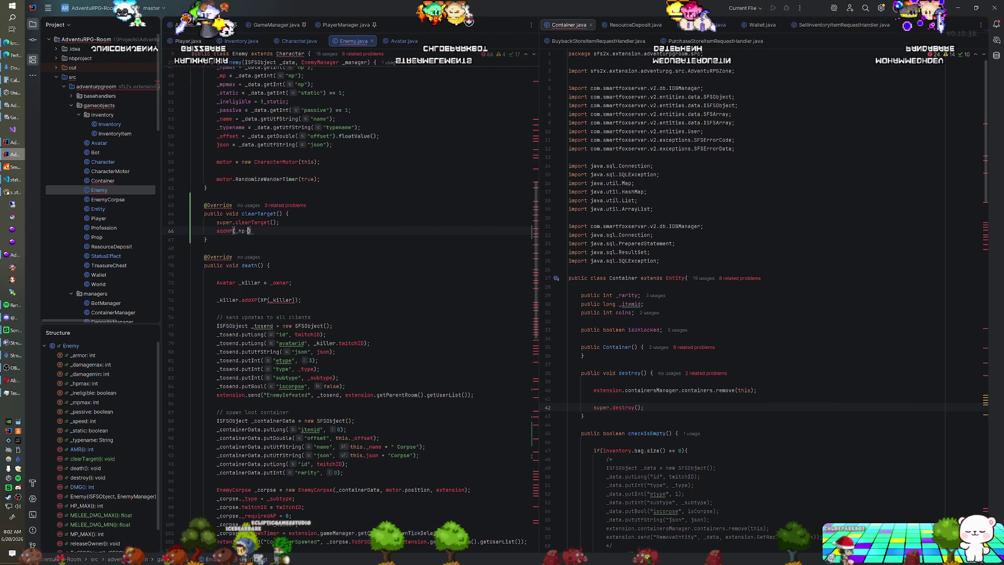
pyautogui.write('x - _hp);')
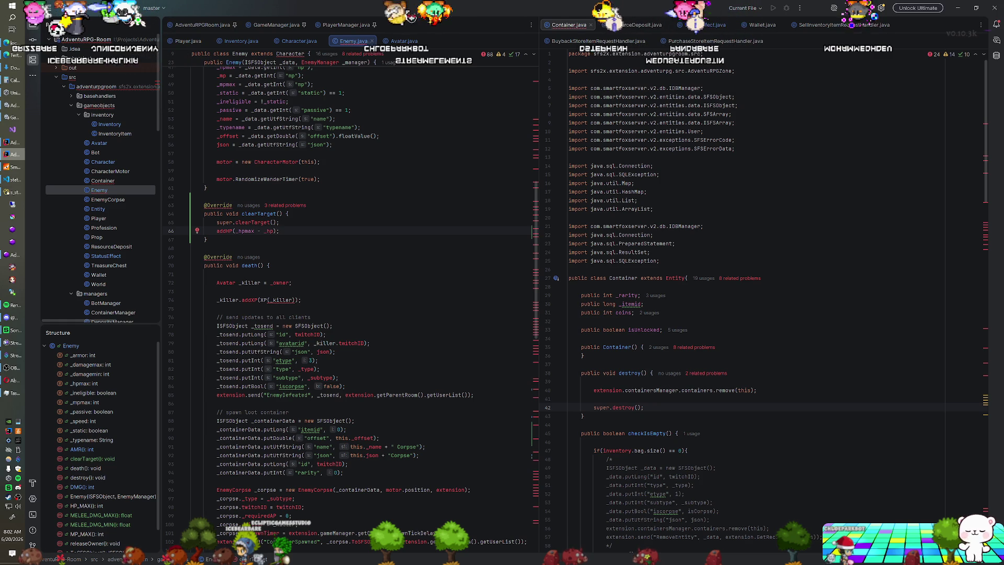
pyautogui.click(279, 222)
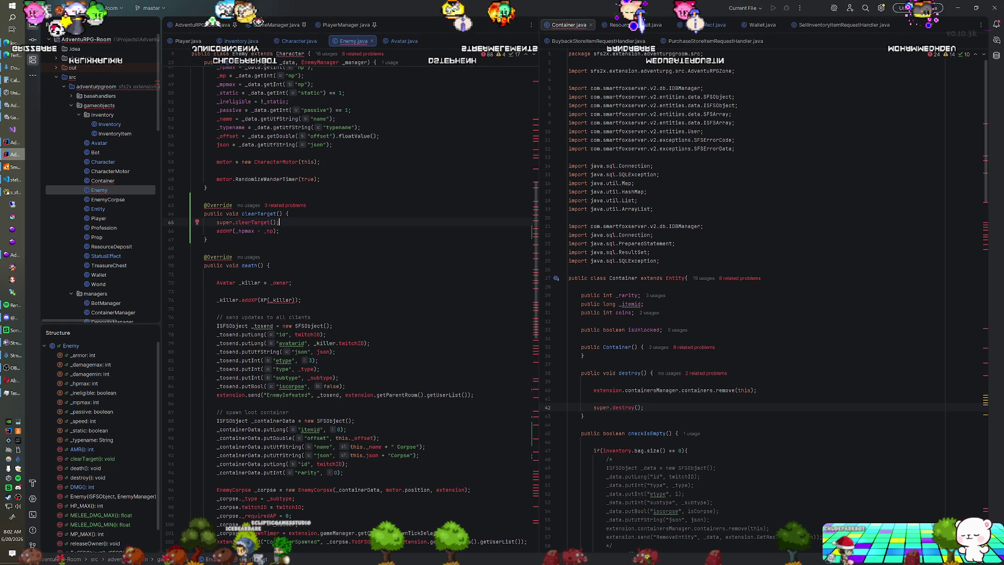
pyautogui.scroll(-2, 350, 303)
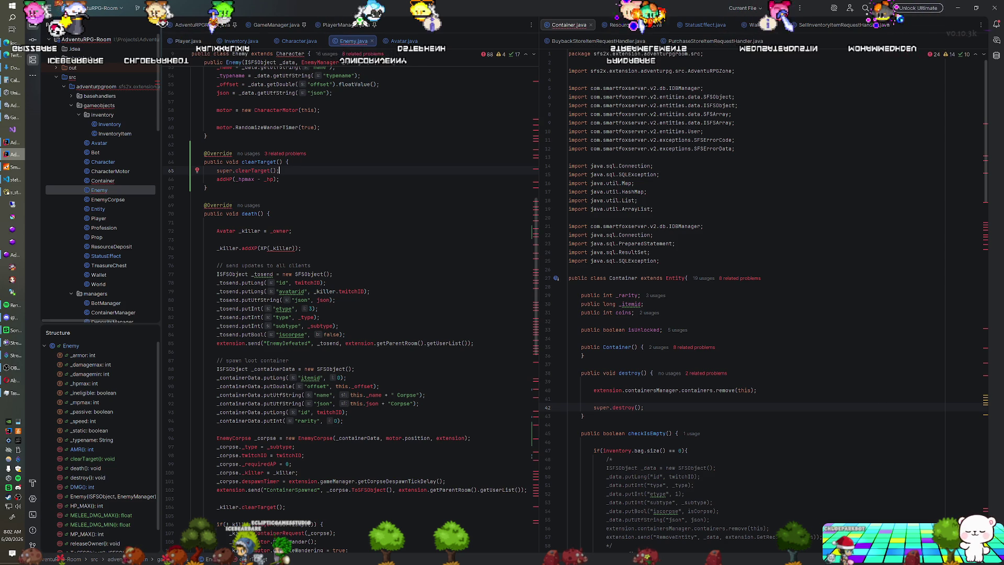
pyautogui.scroll(1, 350, 303)
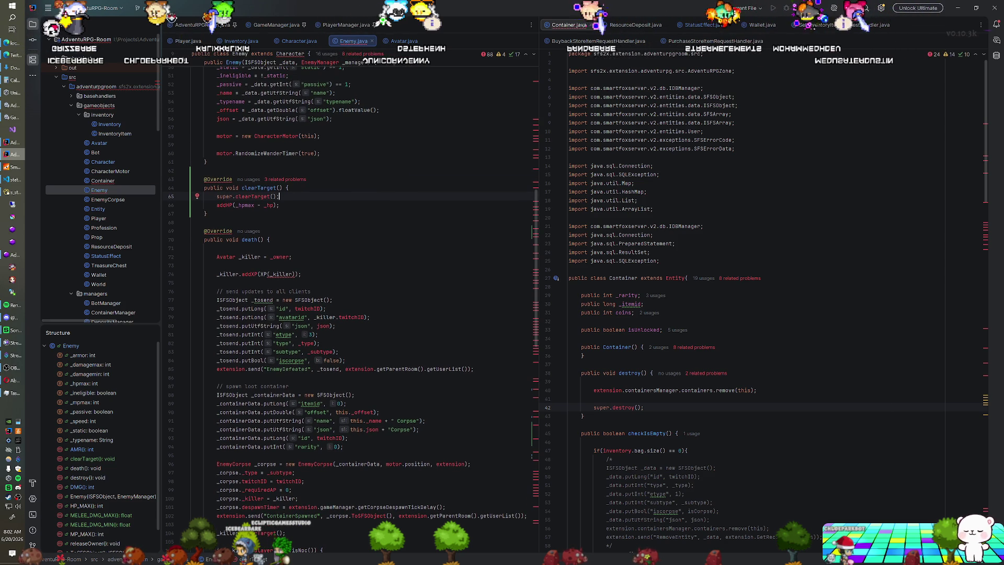
pyautogui.scroll(-1, 57, 476)
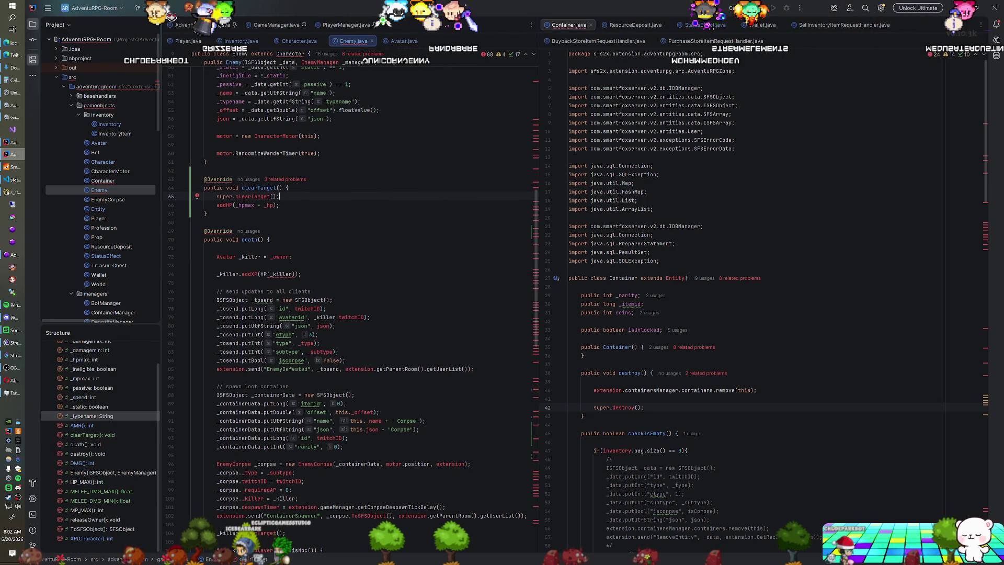
# - Rebuild the AdventuRPG-Room module and check the SmartFoxServer console for the restart
pyautogui.rightClick(99, 43)
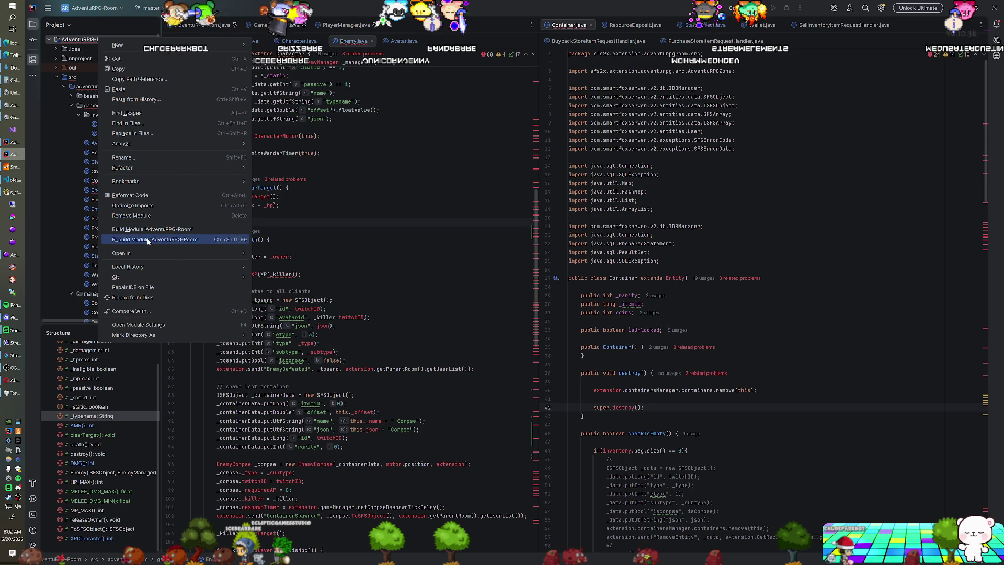
pyautogui.click(164, 231)
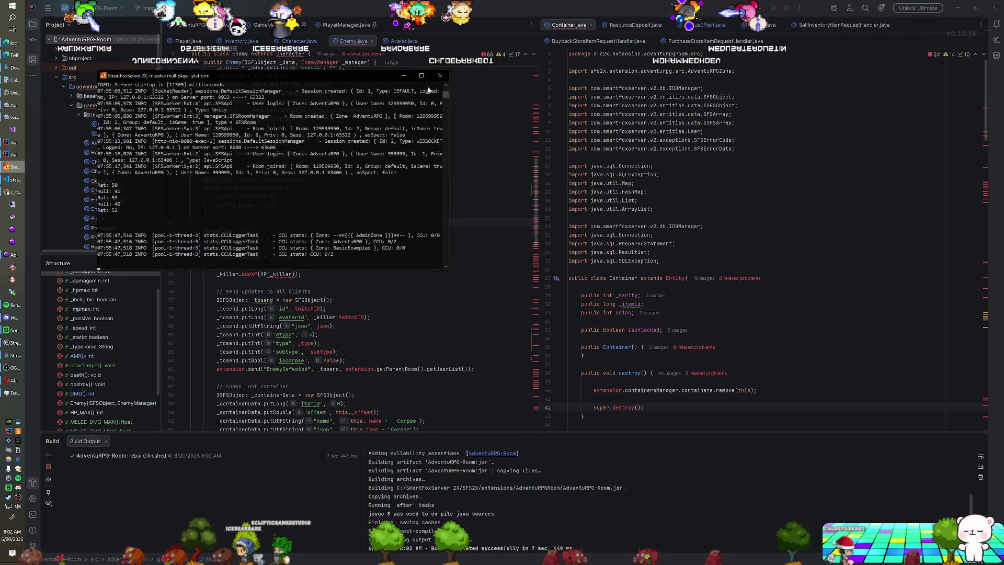
pyautogui.click(11, 167)
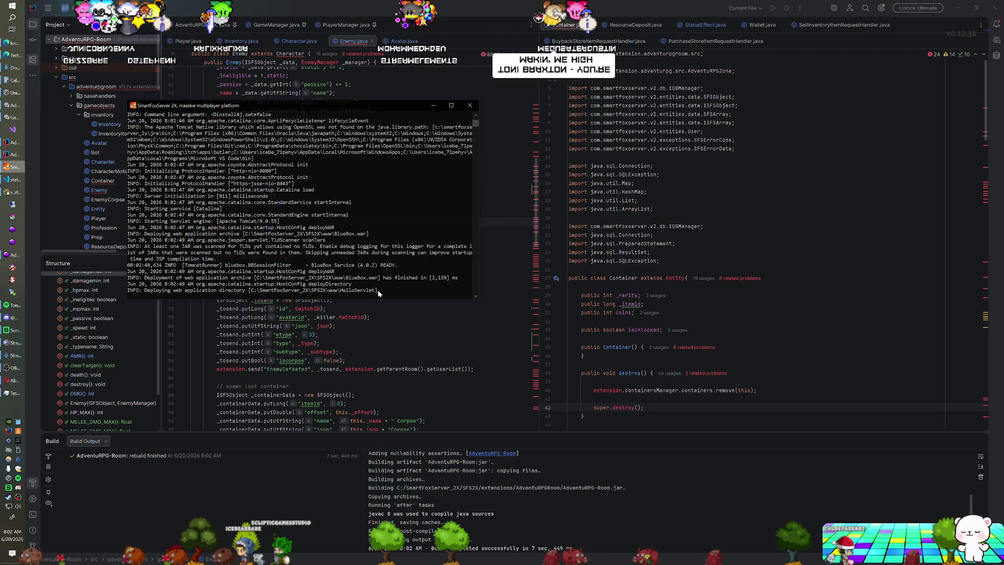
pyautogui.click(10, 166)
# - Switch to the Unity editor and launch the game to the AdventuRPG title screen
pyautogui.click(336, 326)
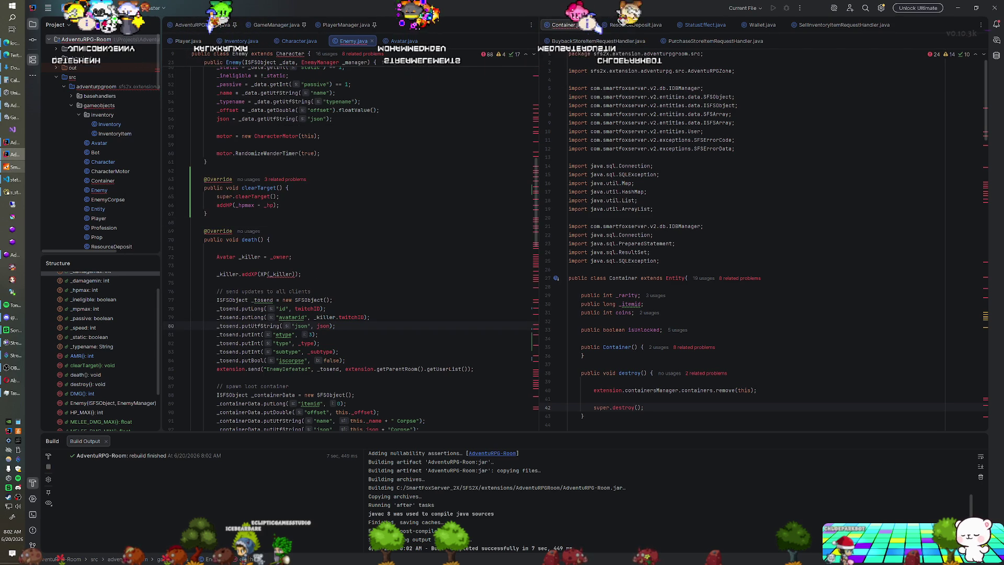
pyautogui.hotkey('alt', 'Tab')
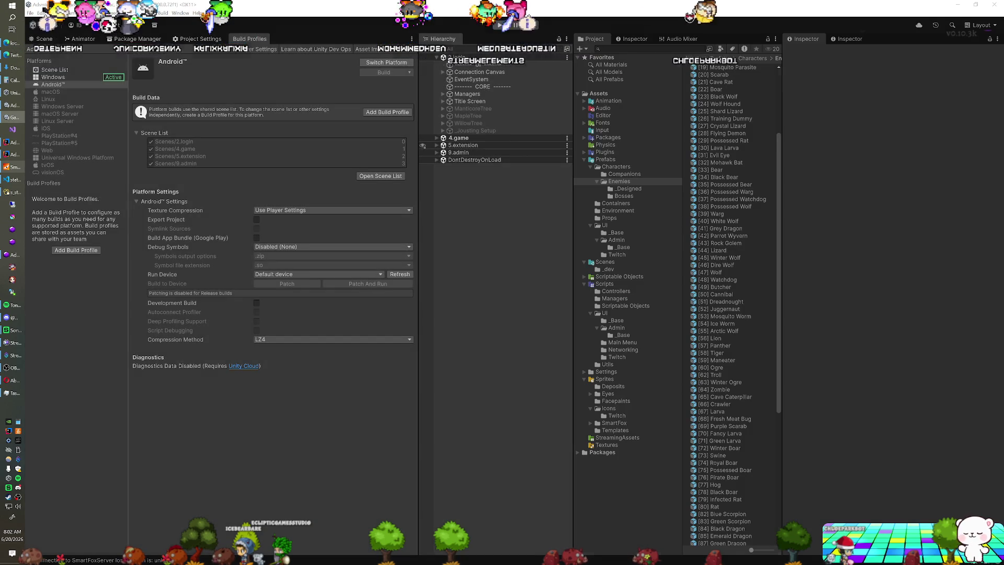
pyautogui.hotkey('alt', 'Tab')
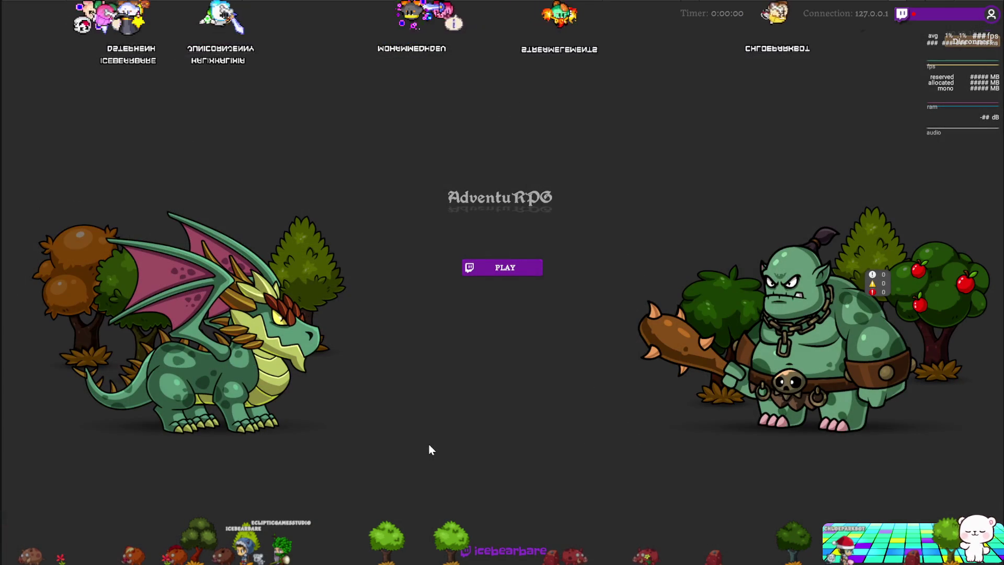
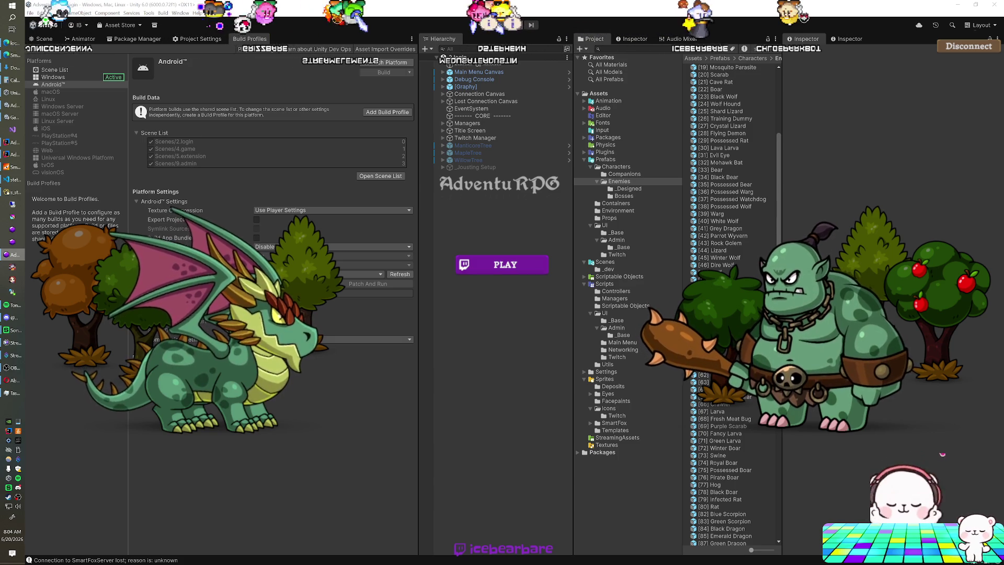
# - Start the game connected to the server from the Game view, then switch to the Chrome client
pyautogui.click(502, 265)
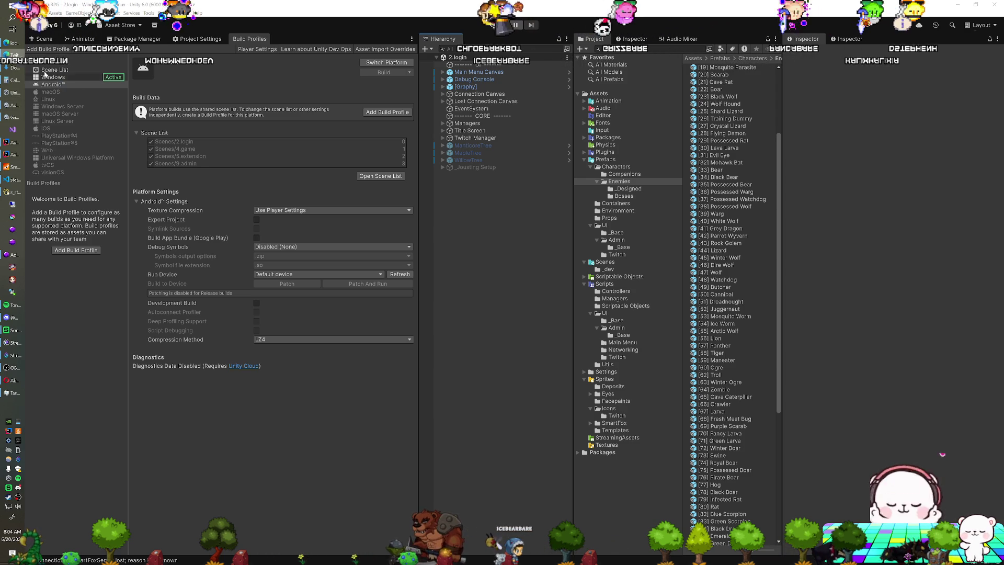
pyautogui.hotkey('alt', 'Tab')
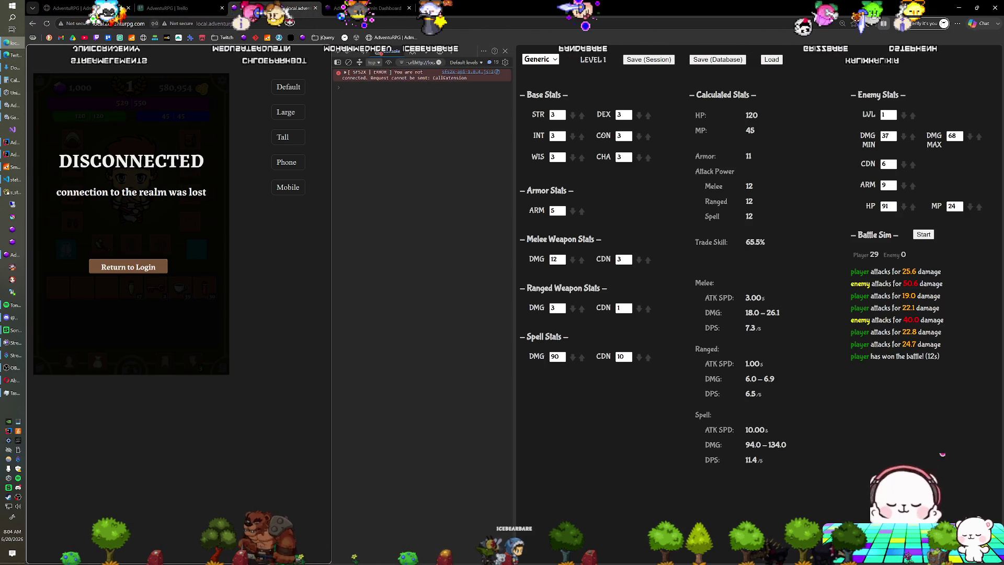
# - Reload the web client to reconnect the character and view its plant and monster items page
pyautogui.hotkey('alt', 'Tab')
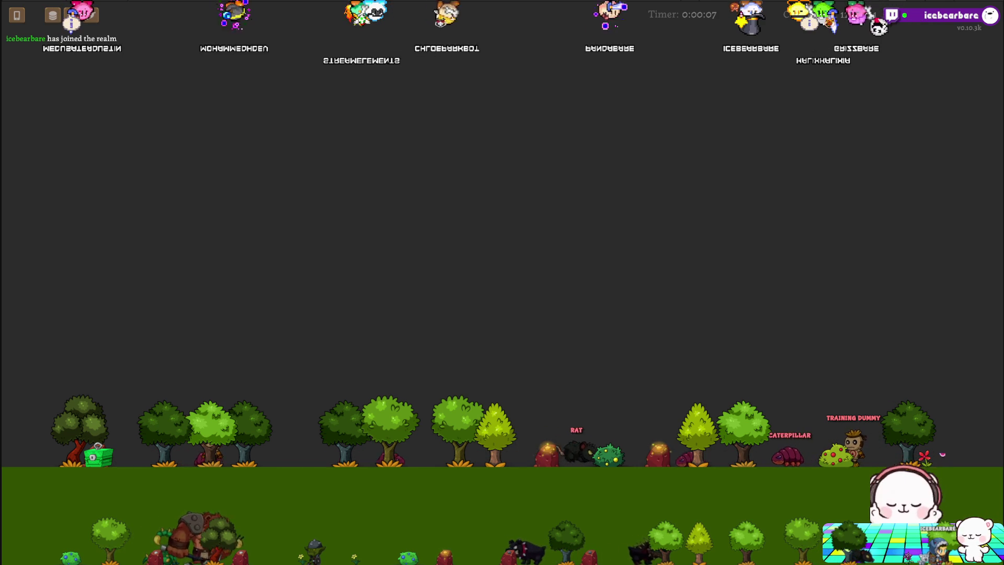
pyautogui.hotkey('alt', 'Tab')
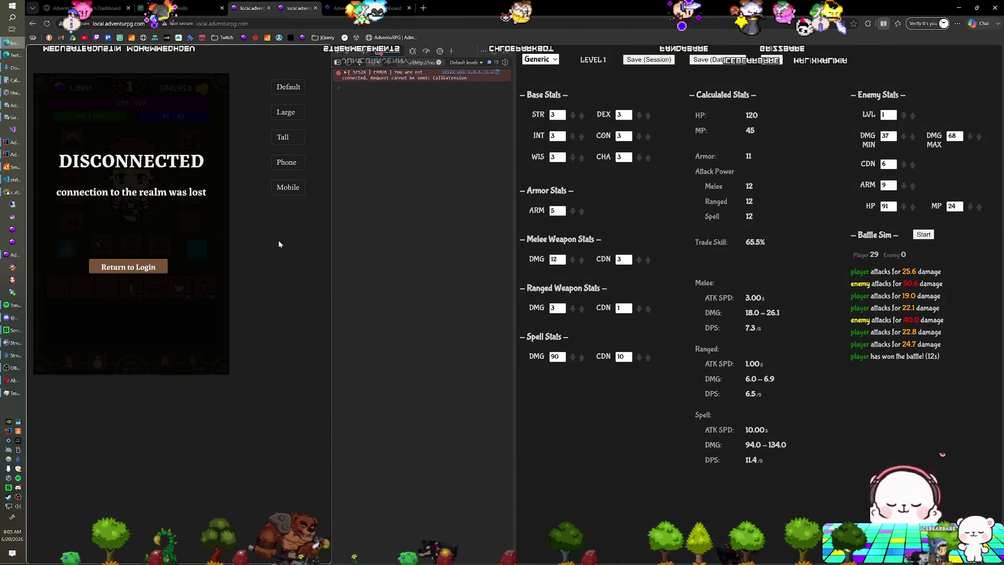
pyautogui.press('F5')
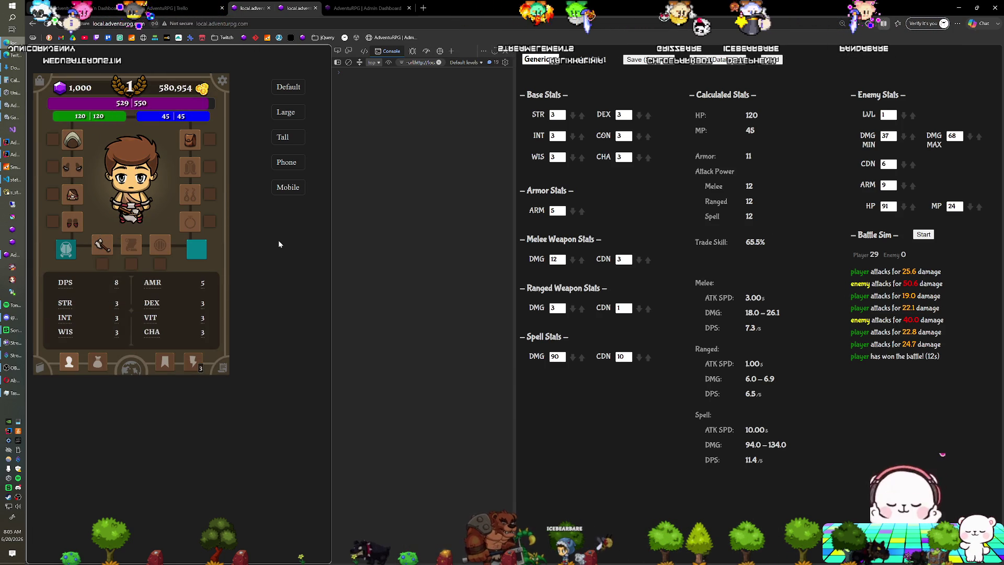
pyautogui.click(192, 363)
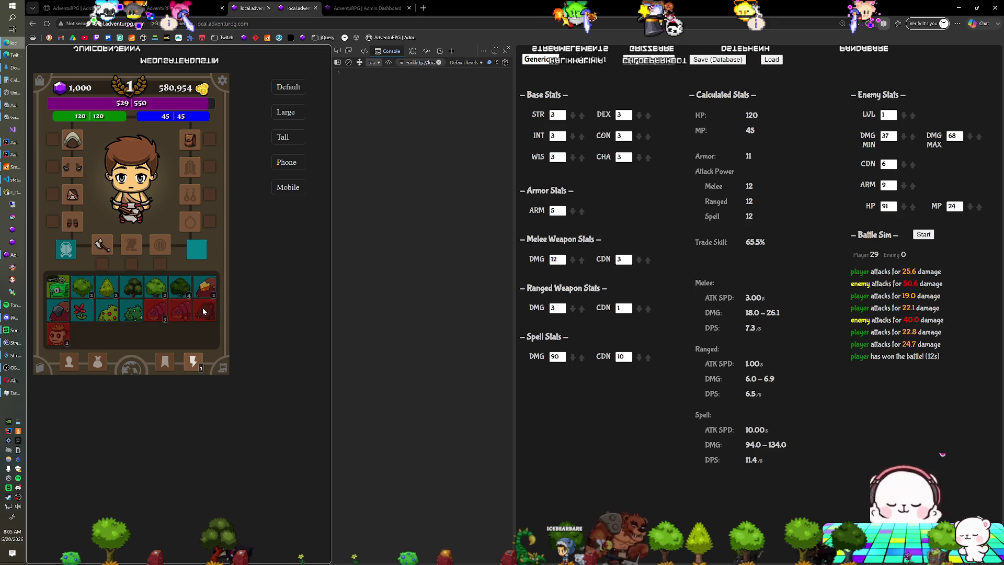
pyautogui.hotkey('alt', 'Tab')
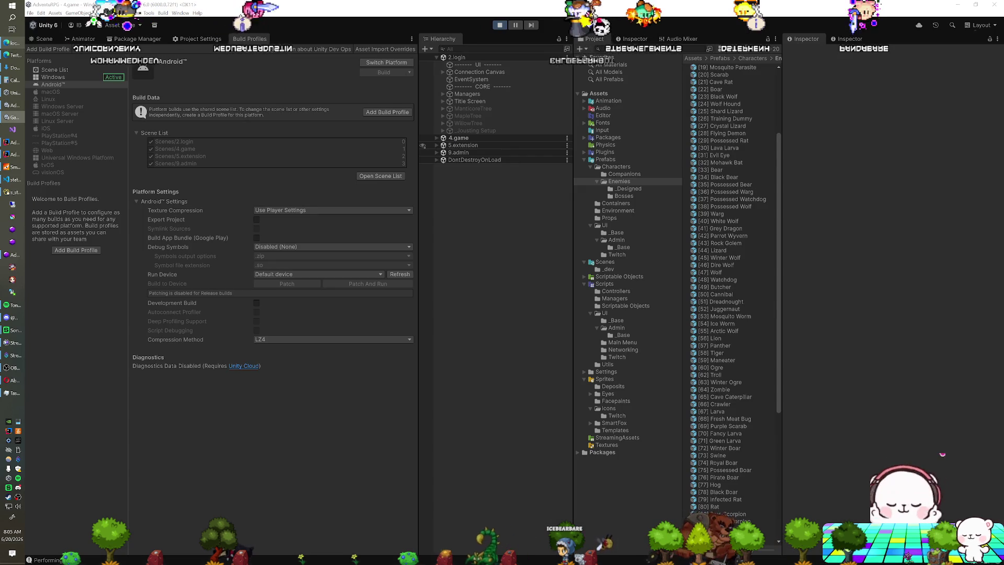
# - Switch from the Unity editor to the running game window
pyautogui.hotkey('alt', 'Tab')
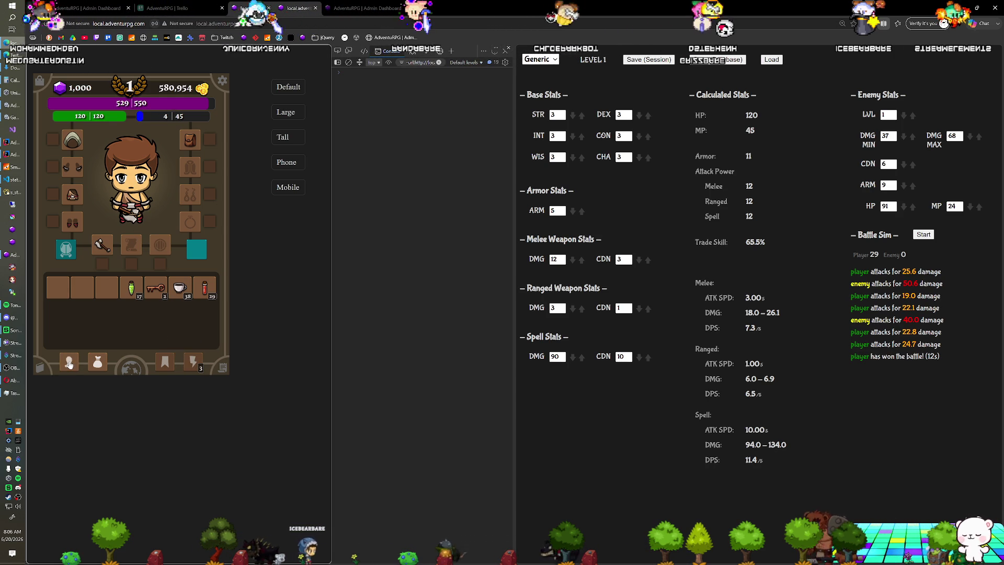
# - Check the character's stats page and its bag of potions and key, then return to Unity
pyautogui.click(90, 363)
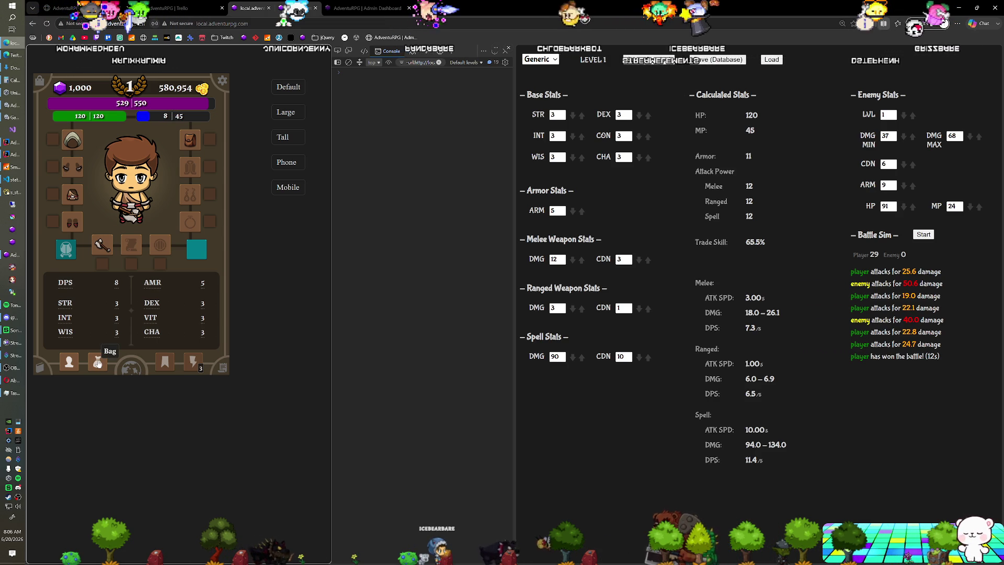
pyautogui.click(97, 363)
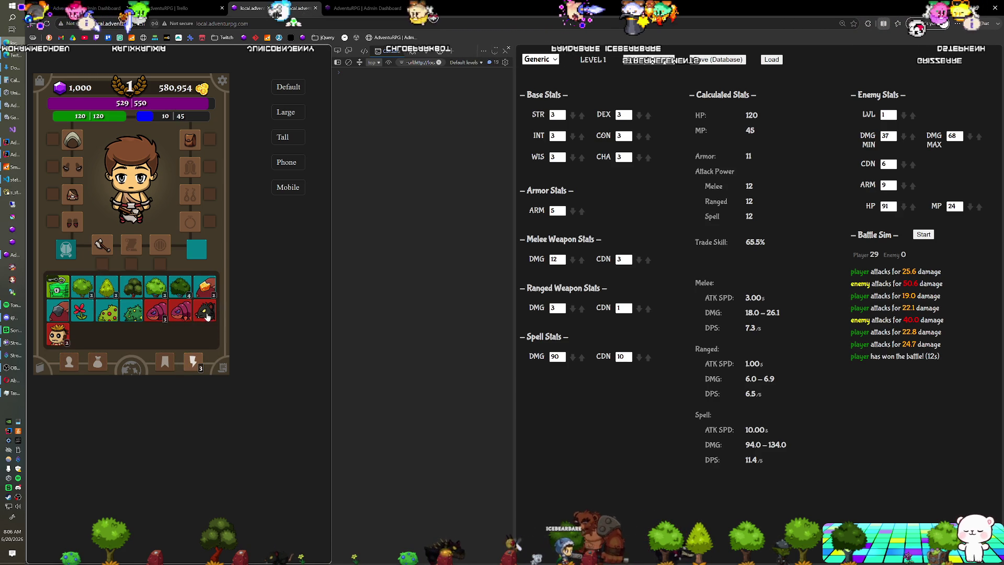
pyautogui.hotkey('alt', 'Tab')
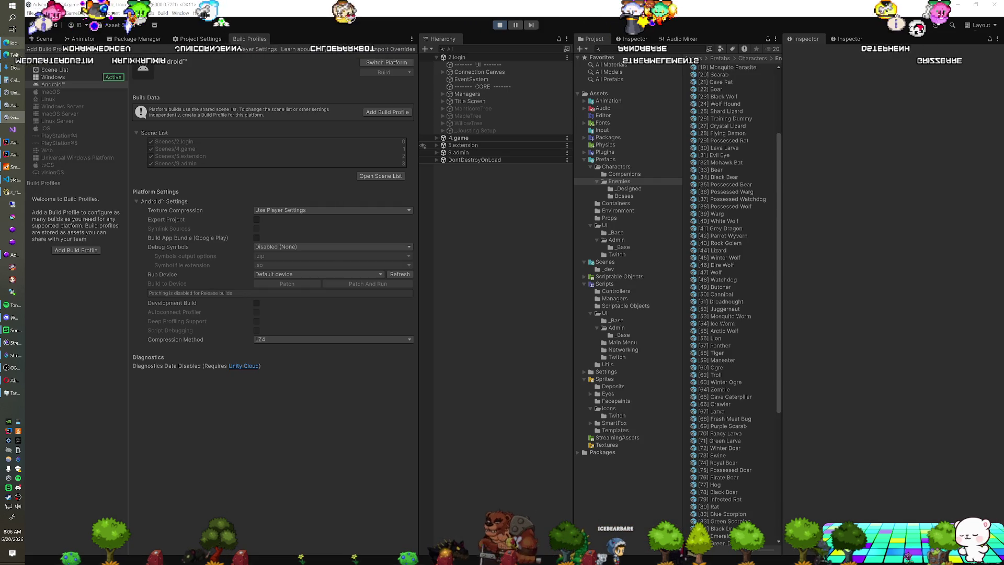
# - Switch from the Unity editor to the full-screen game window
pyautogui.hotkey('alt', 'Tab')
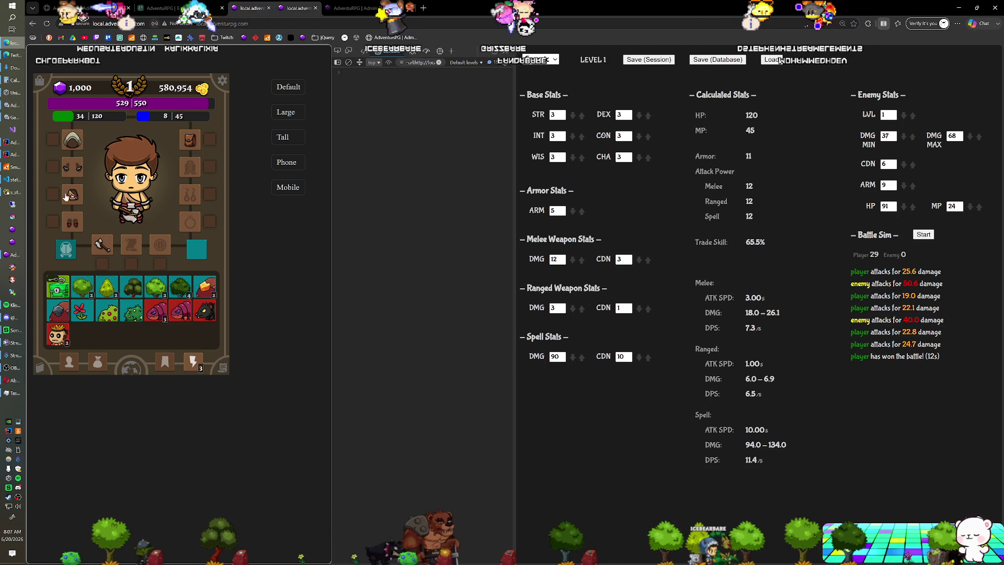
# - Open the bag, then the plant and monster items page, and acknowledge the new inventory items
pyautogui.click(96, 362)
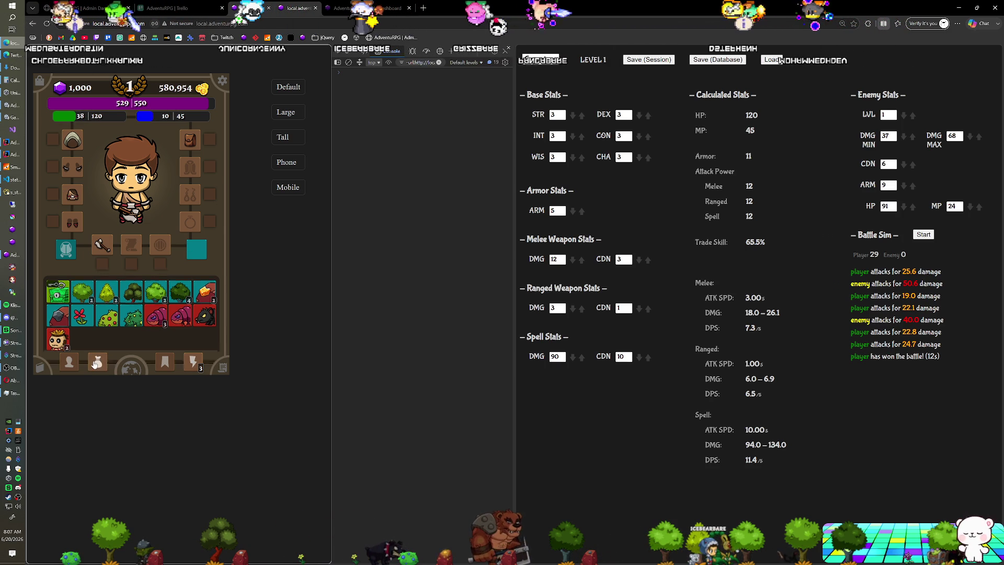
pyautogui.click(97, 362)
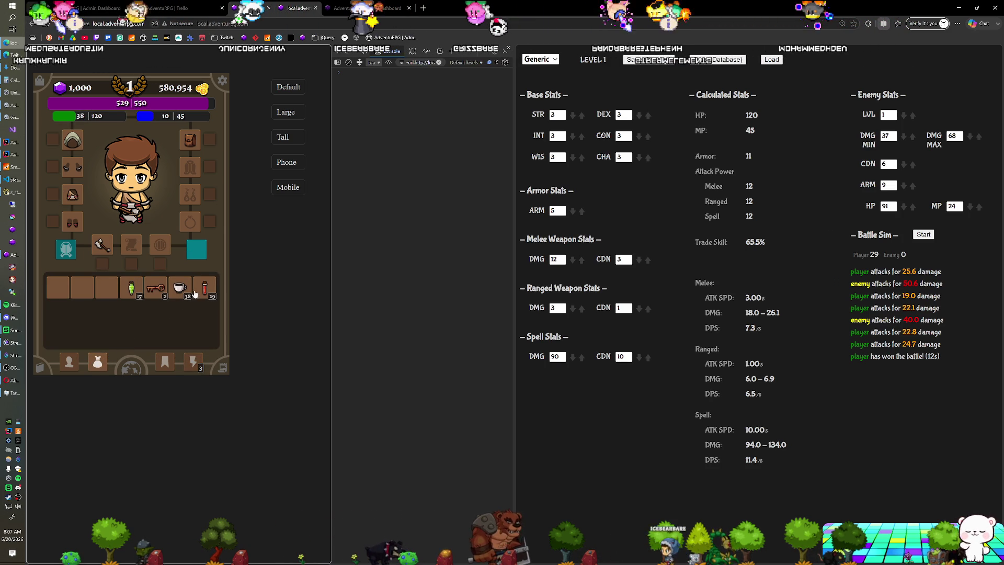
pyautogui.click(192, 363)
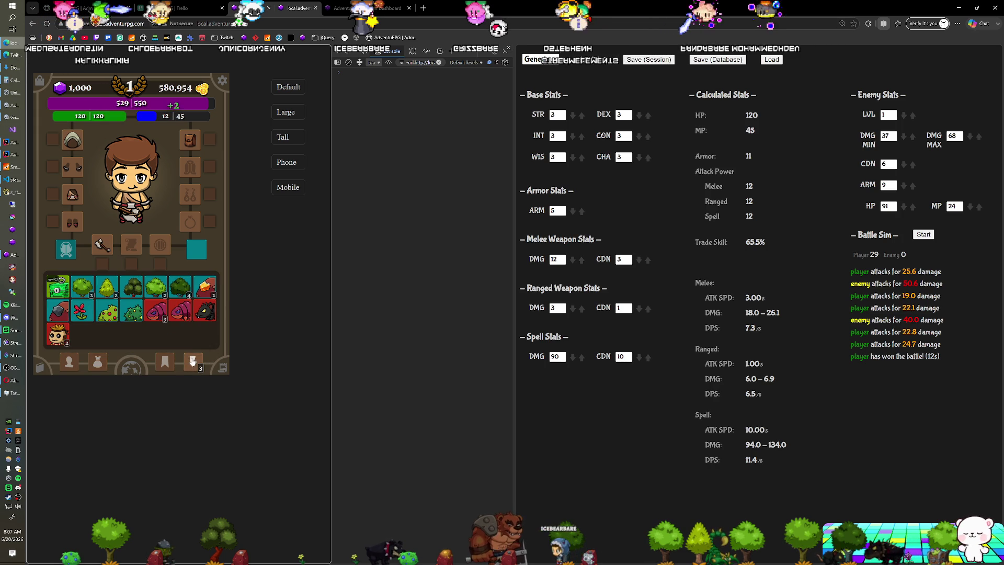
pyautogui.click(204, 312)
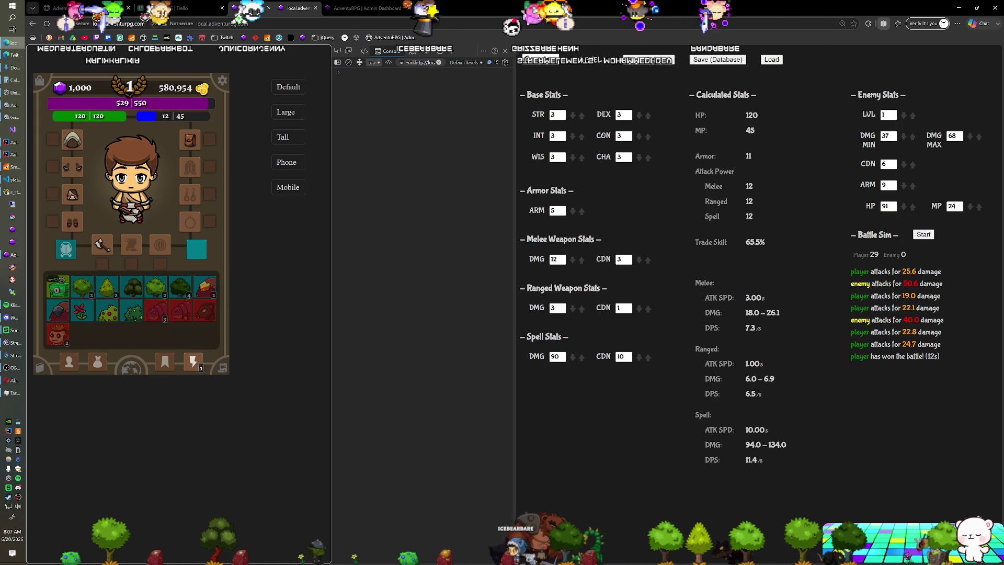
# - Switch away from the game to Chrome's AdventuRPG Trello board tab
pyautogui.hotkey('alt', 'Tab')
pyautogui.hotkey('alt', 'Tab')
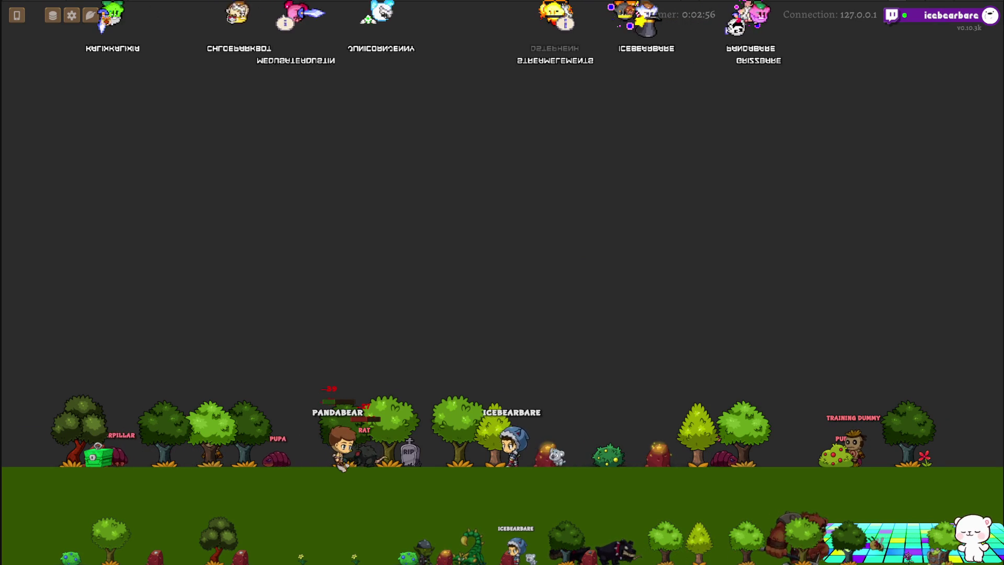
pyautogui.hotkey('alt', 'Tab')
pyautogui.click(182, 11)
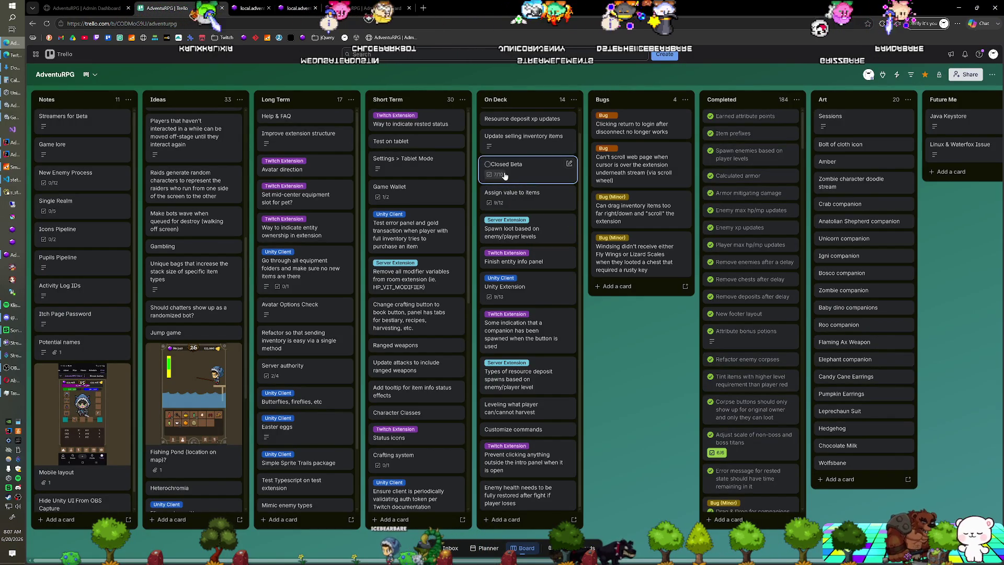
# - Drag 'Enemy health needs to be fully restored' from On Deck and 'Character Classes' from Short Term into Completed
pyautogui.scroll(1, 505, 176)
pyautogui.scroll(-1, 514, 194)
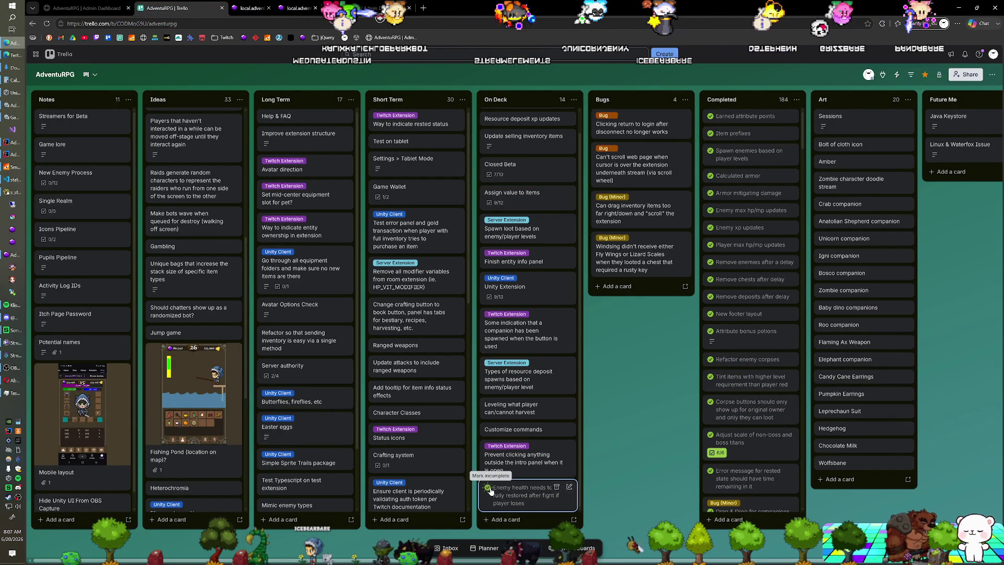
pyautogui.moveTo(491, 491)
pyautogui.mouseDown()
pyautogui.moveTo(654, 411)
pyautogui.moveTo(726, 392)
pyautogui.moveTo(719, 402)
pyautogui.moveTo(721, 384)
pyautogui.mouseUp()
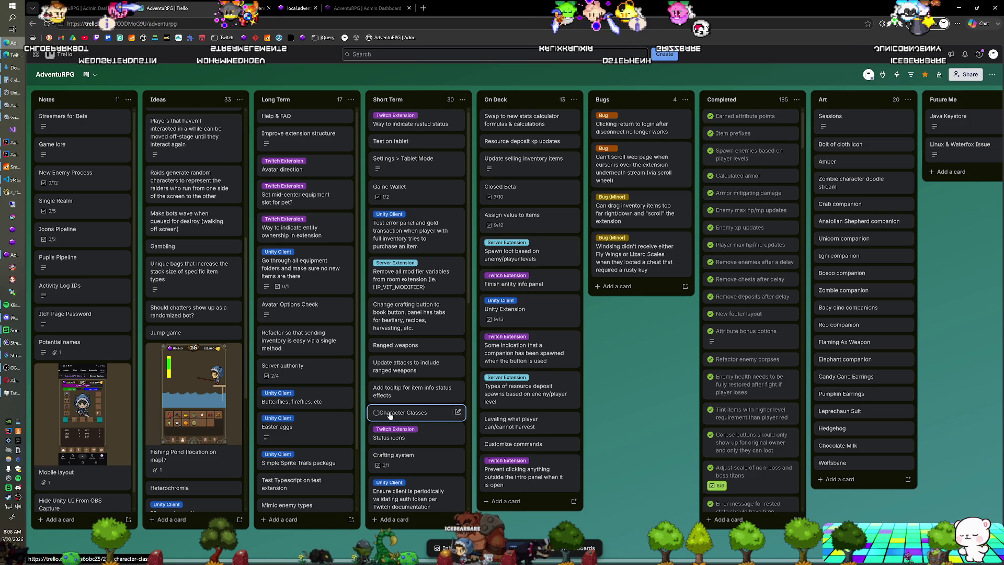
pyautogui.moveTo(390, 417)
pyautogui.mouseDown()
pyautogui.moveTo(654, 251)
pyautogui.moveTo(732, 227)
pyautogui.mouseUp()
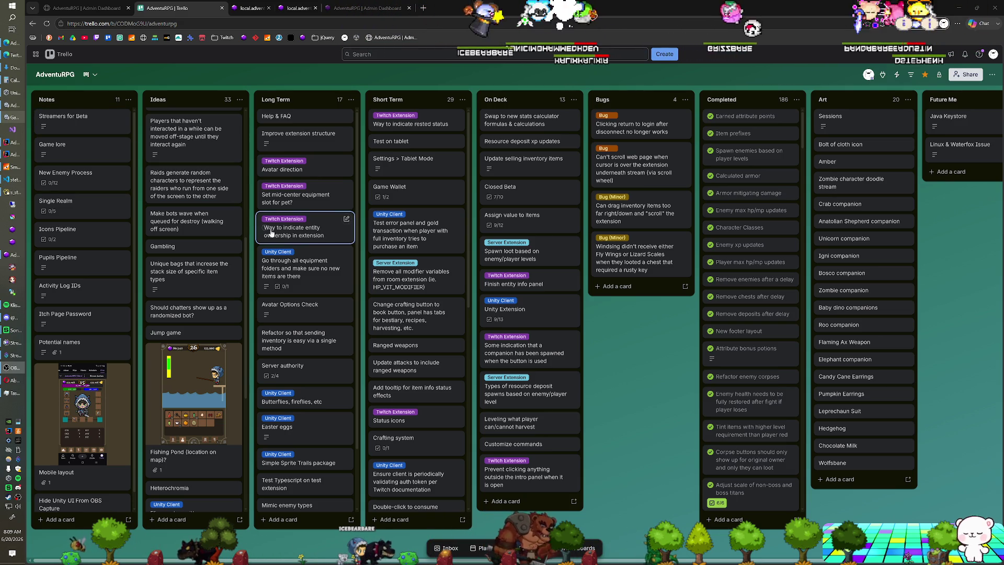
pyautogui.scroll(-1, 431, 284)
pyautogui.scroll(-15, 431, 284)
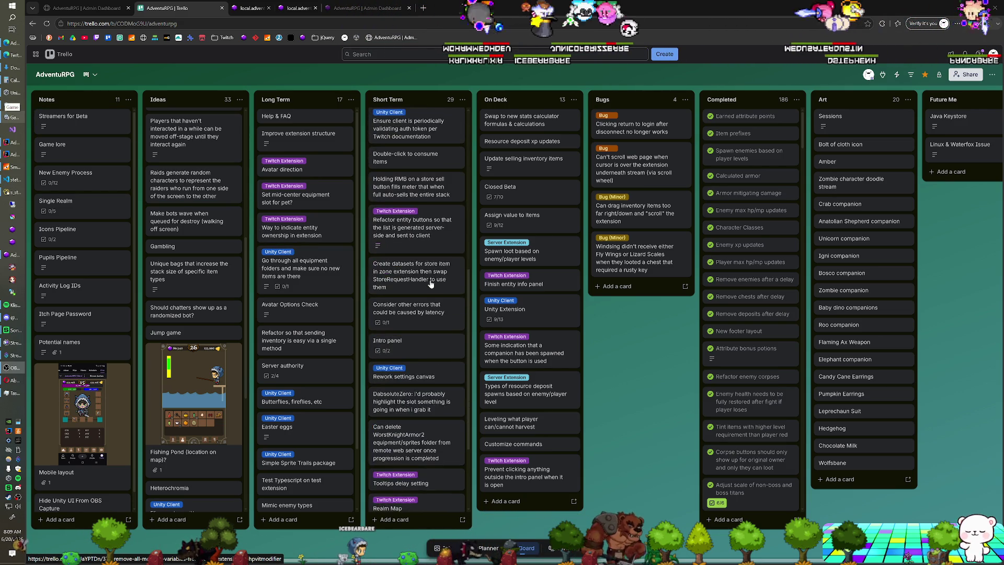
pyautogui.scroll(-1, 431, 284)
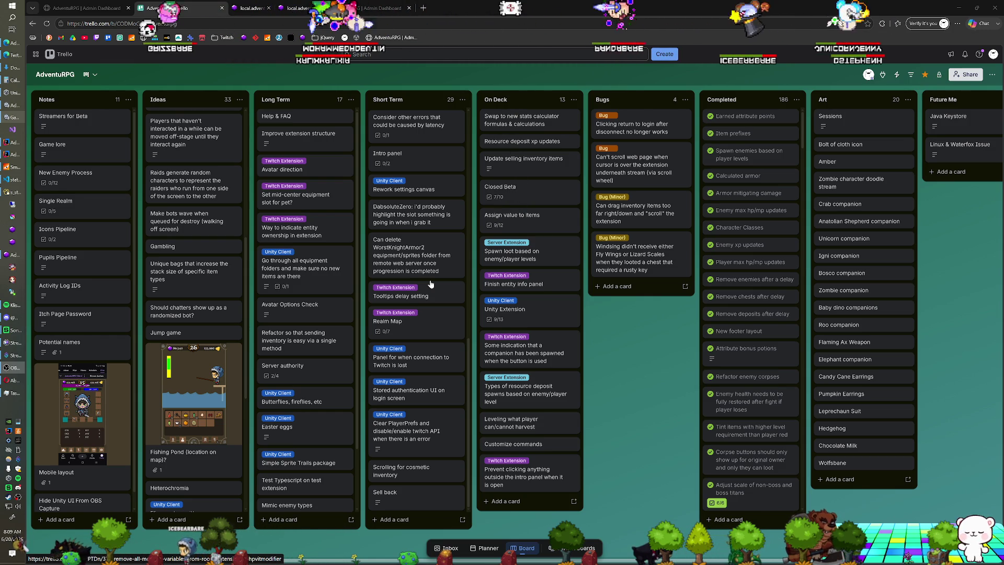
pyautogui.click(408, 493)
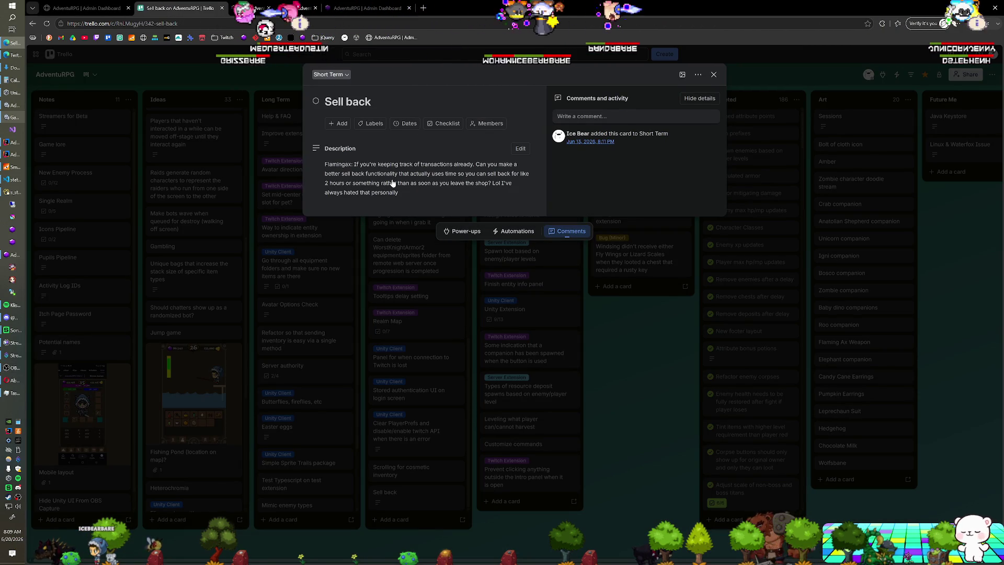
pyautogui.click(392, 285)
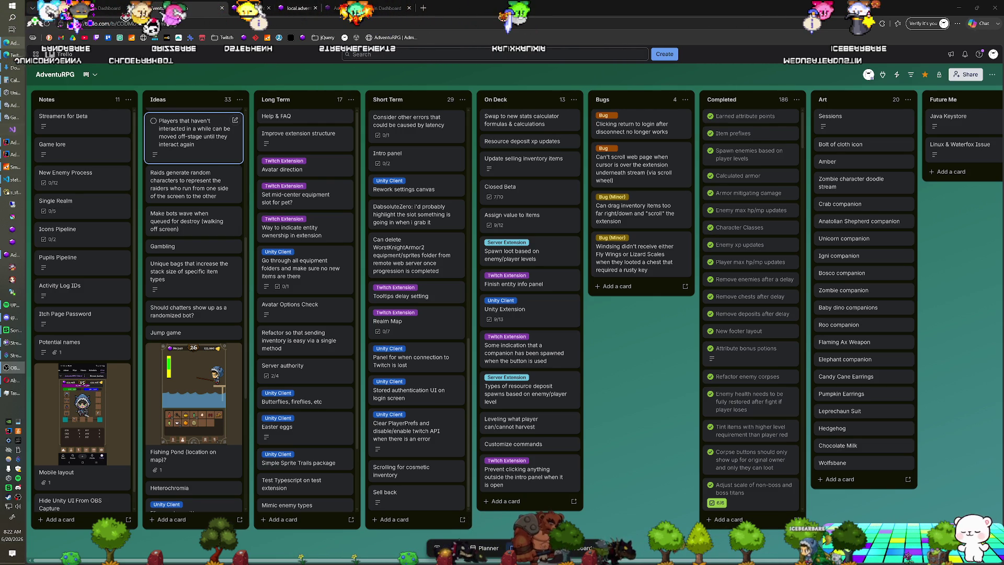
pyautogui.hotkey('alt', 'Tab')
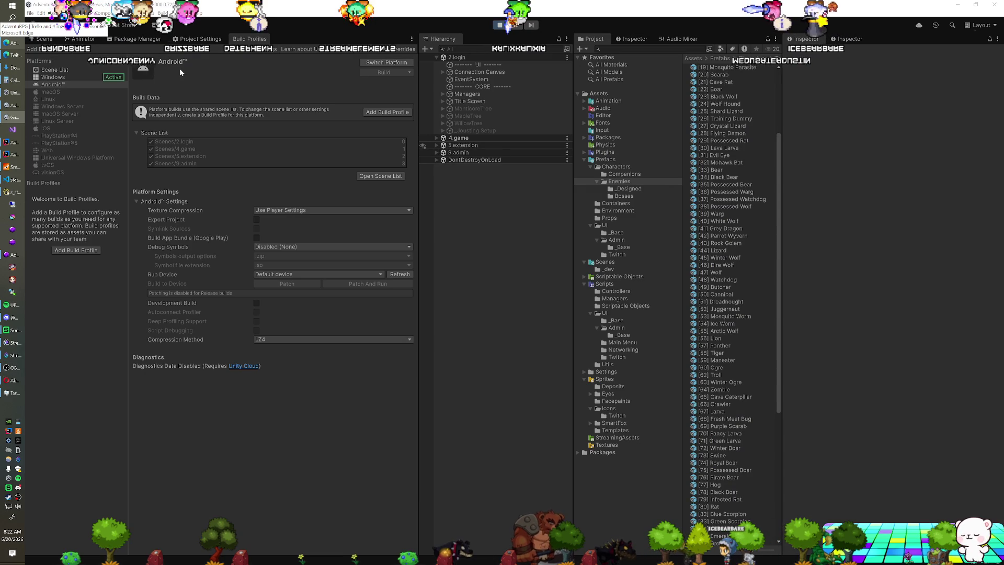
pyautogui.click(13, 43)
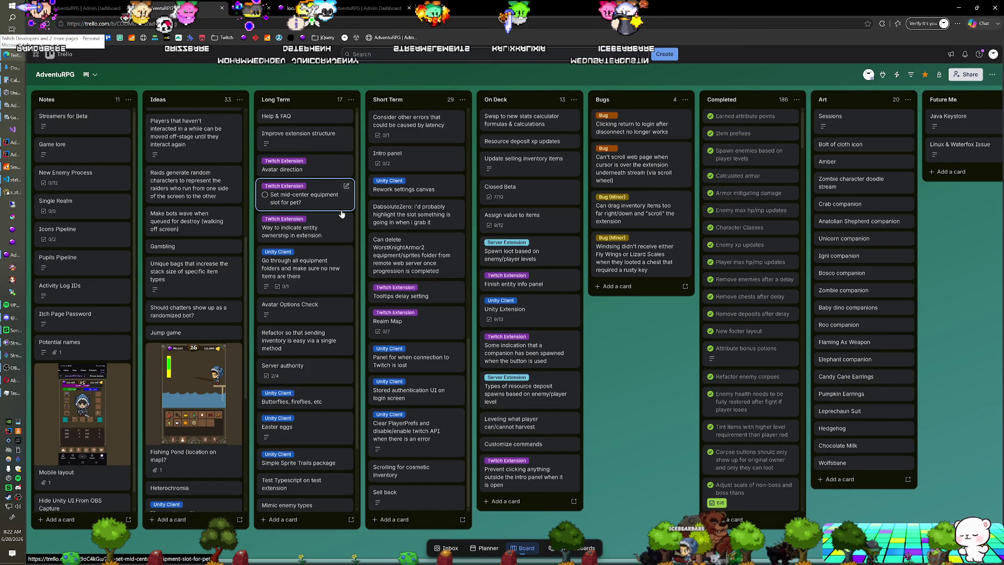
pyautogui.scroll(2, 393, 246)
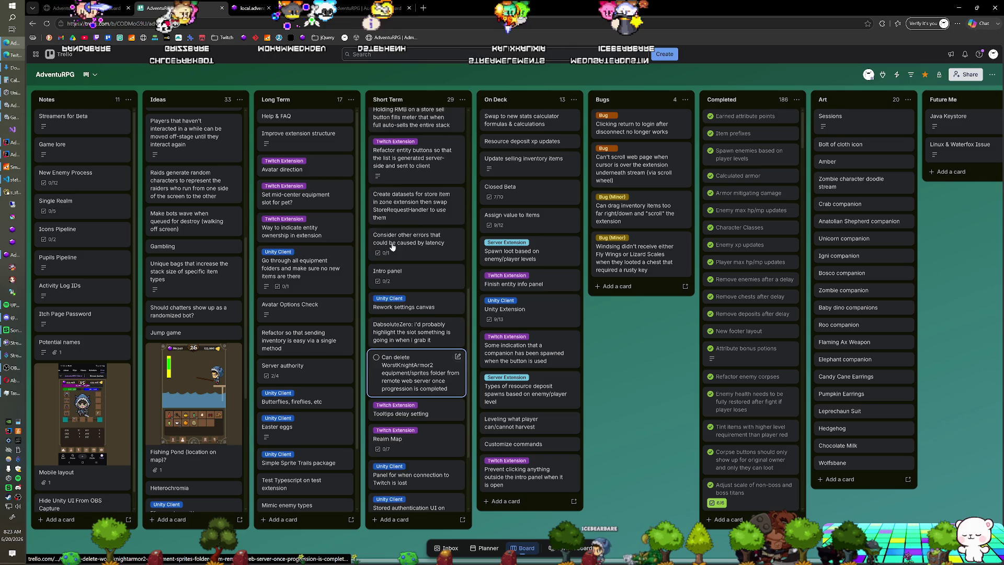
pyautogui.scroll(8, 392, 246)
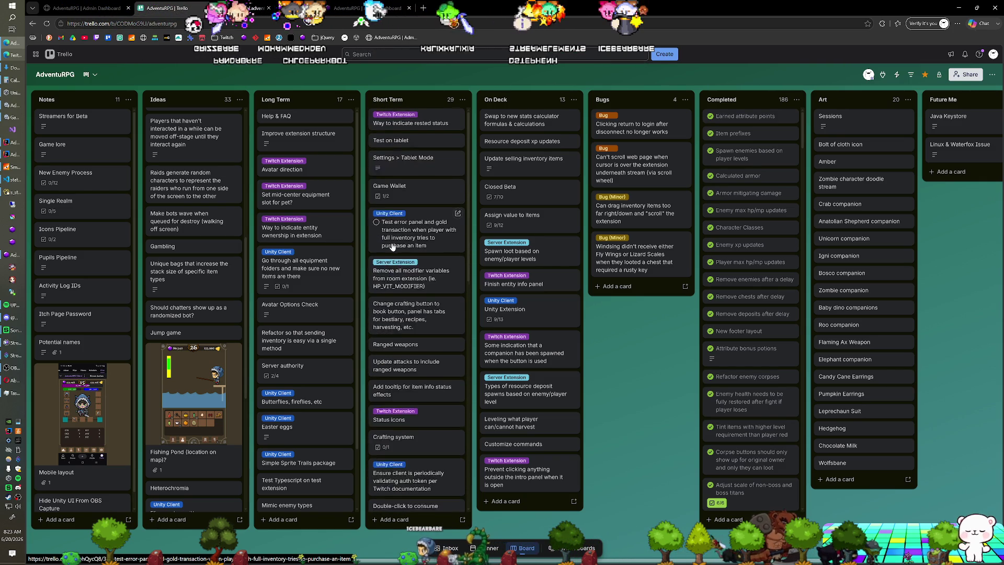
pyautogui.scroll(-2, 392, 245)
pyautogui.scroll(-1, 392, 246)
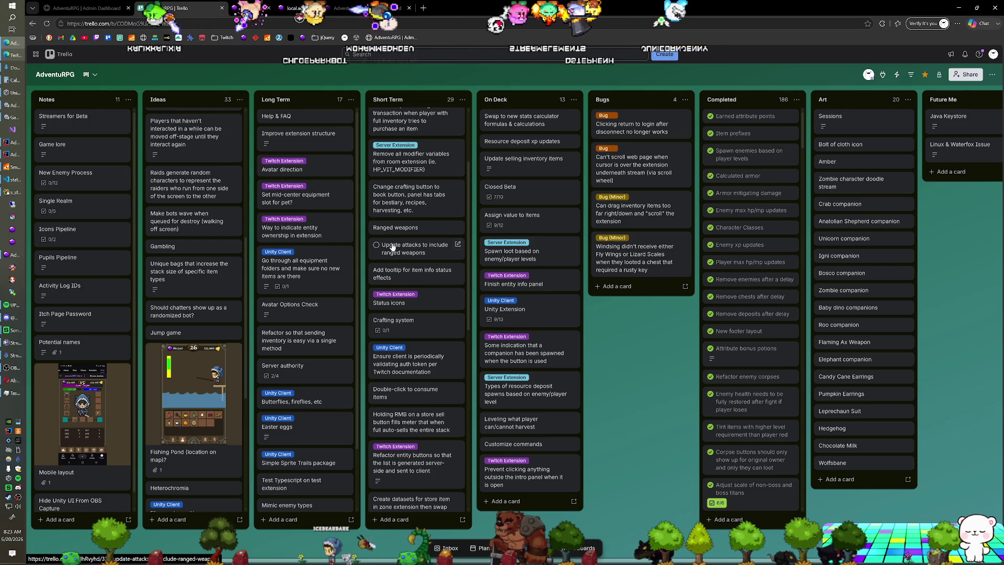
pyautogui.scroll(-2, 392, 246)
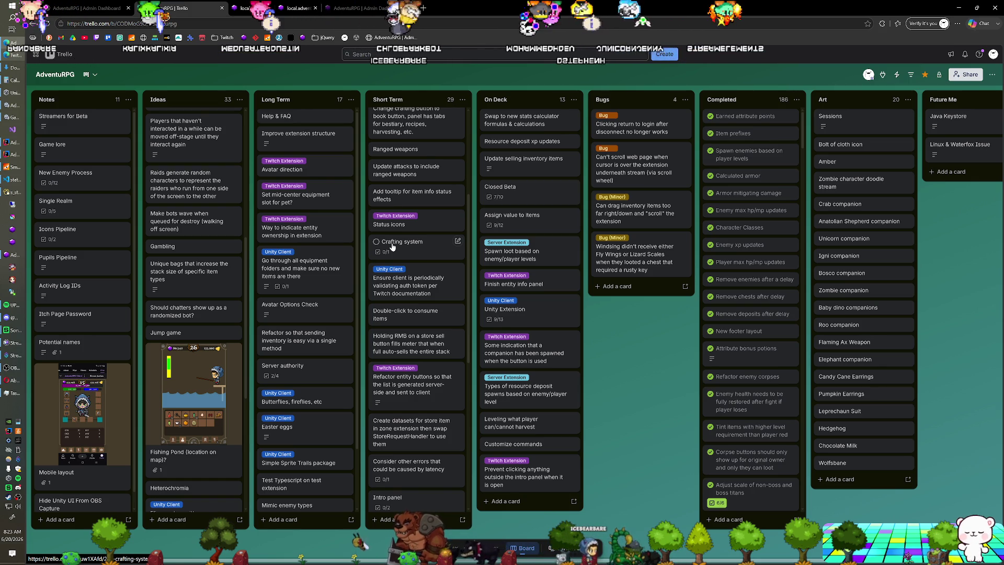
pyautogui.scroll(-2, 393, 246)
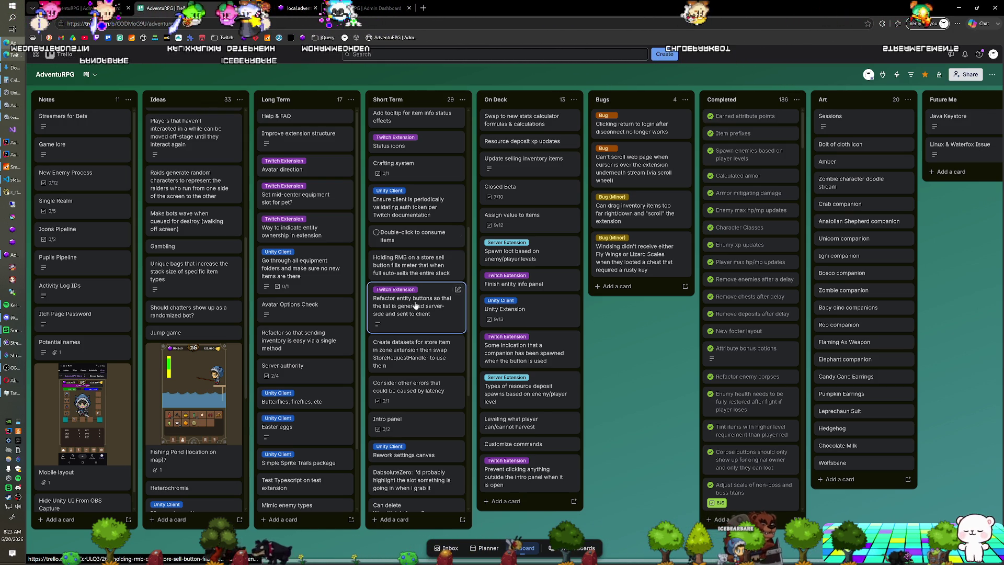
pyautogui.scroll(-2, 408, 282)
pyautogui.scroll(-3, 420, 322)
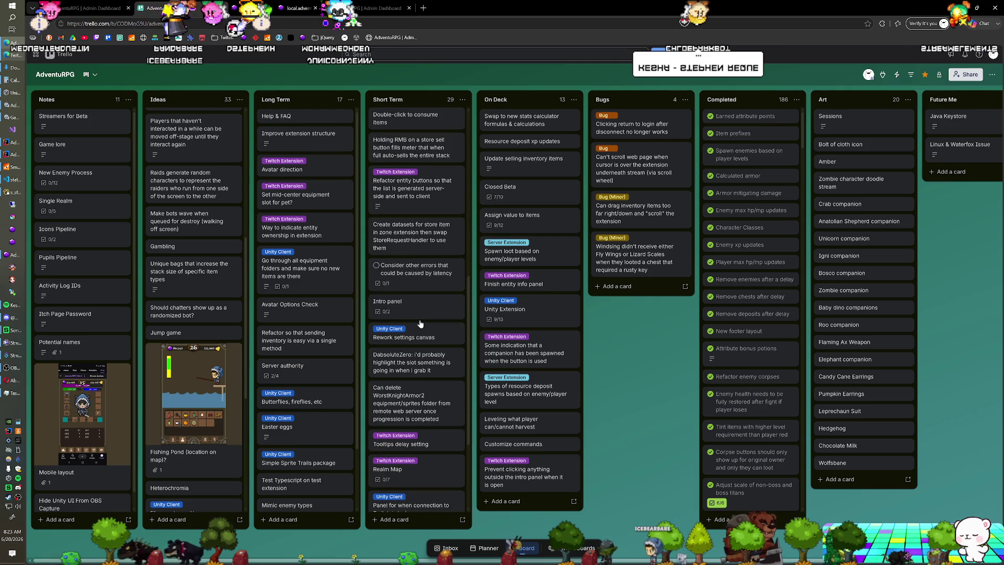
pyautogui.scroll(-3, 420, 323)
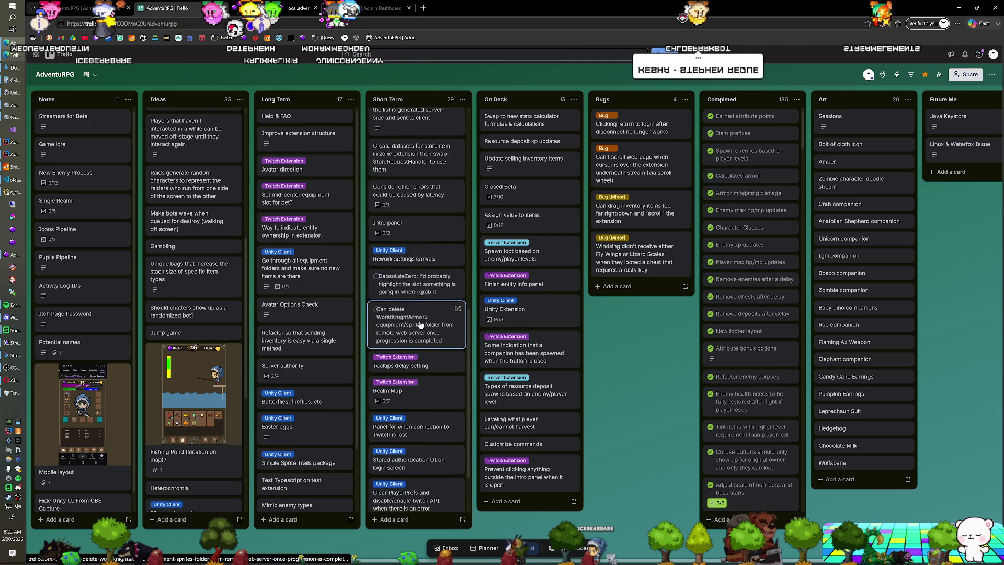
pyautogui.scroll(-2, 419, 324)
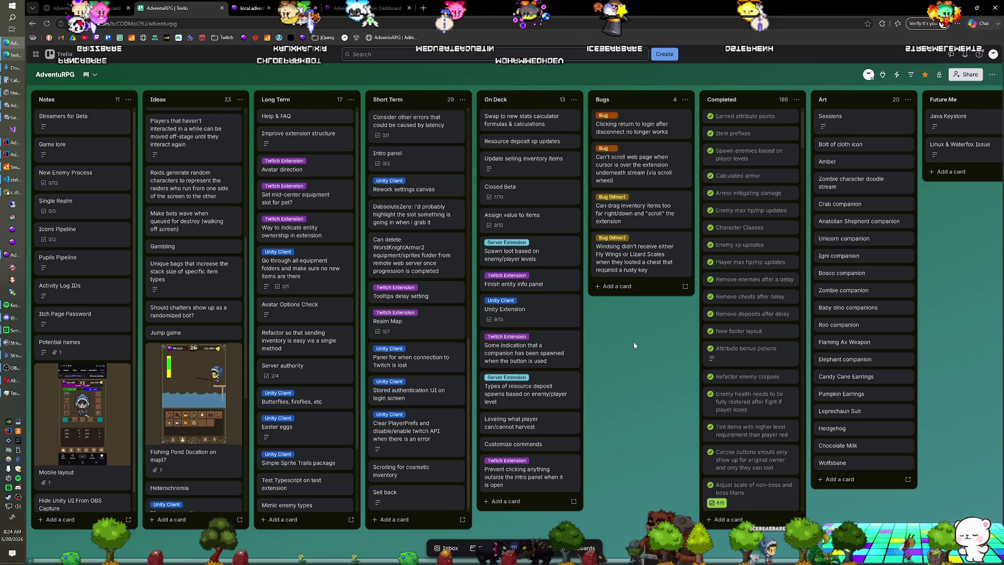
pyautogui.press('F7')
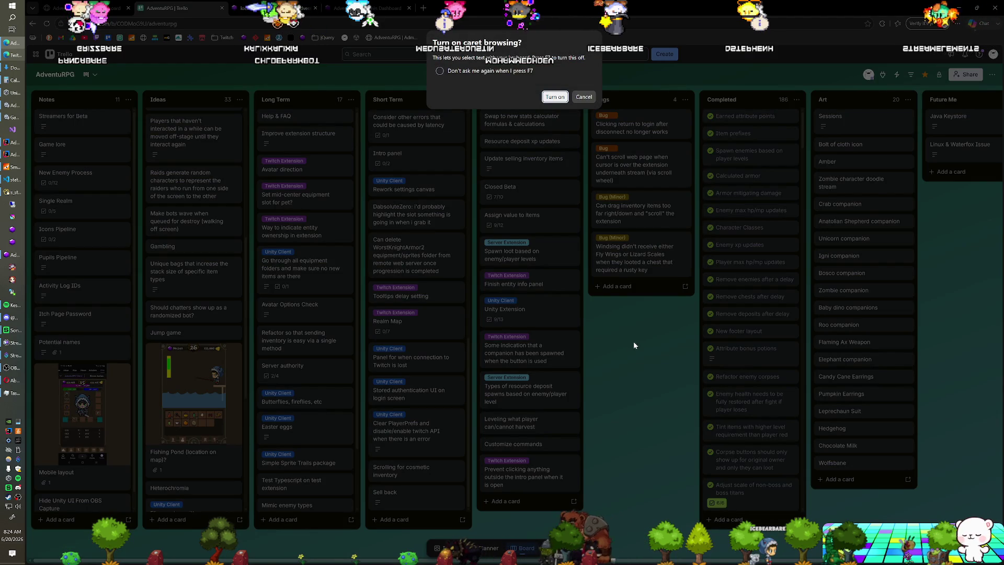
pyautogui.click(584, 97)
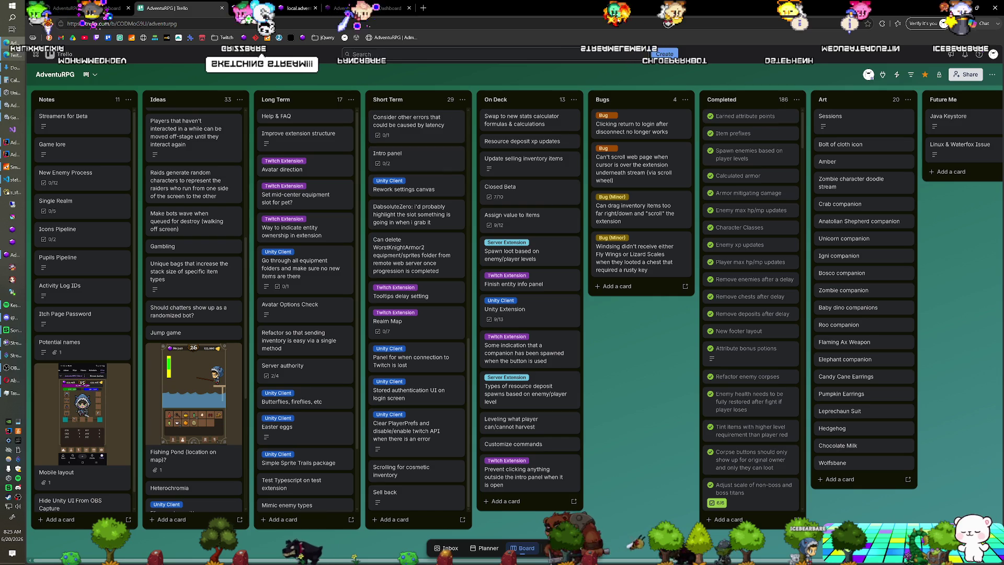
# - Switch to the local.adventurpg.com tab and toggle the item-category grid open and closed twice
pyautogui.click(244, 9)
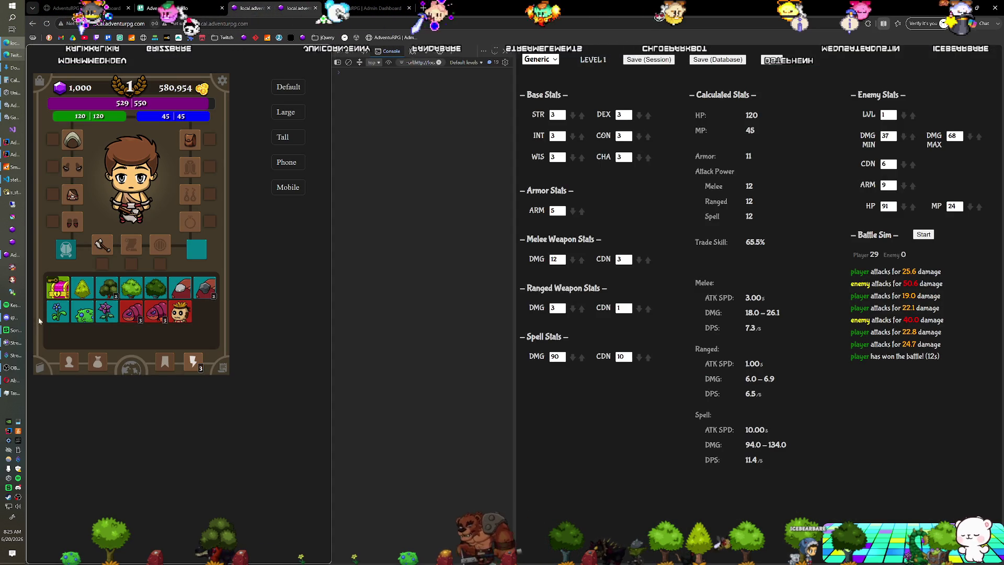
pyautogui.click(40, 80)
pyautogui.click(40, 80)
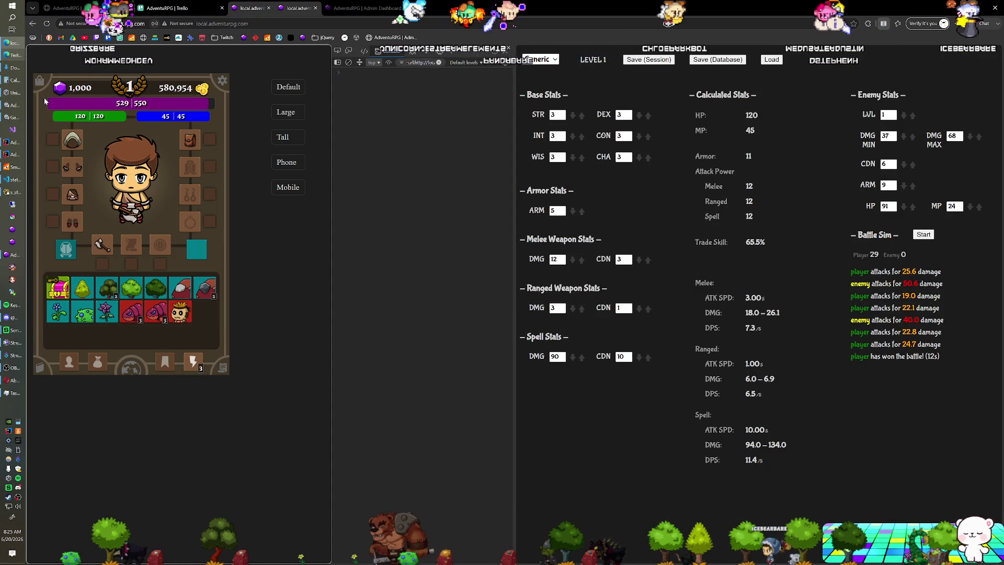
pyautogui.click(40, 80)
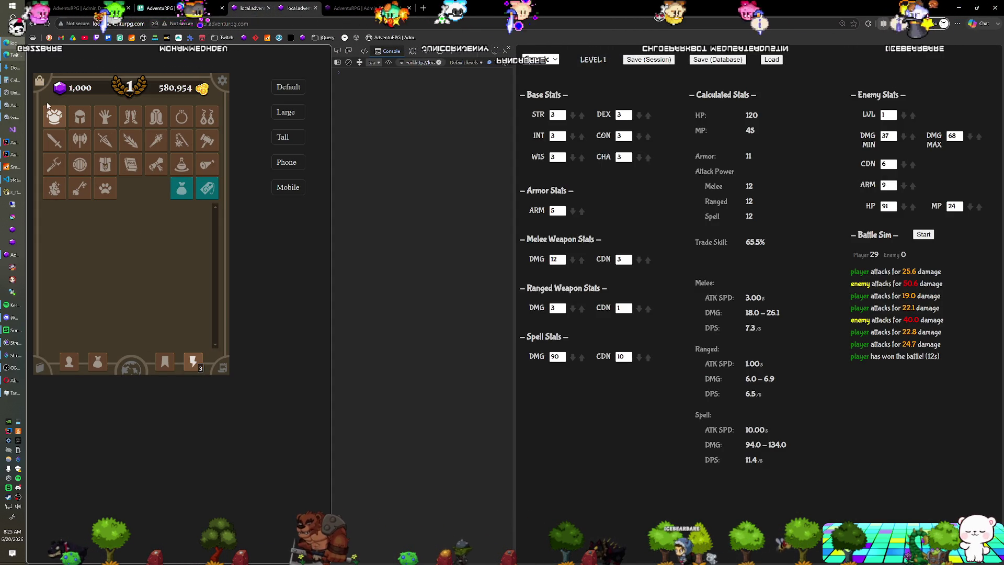
pyautogui.click(40, 80)
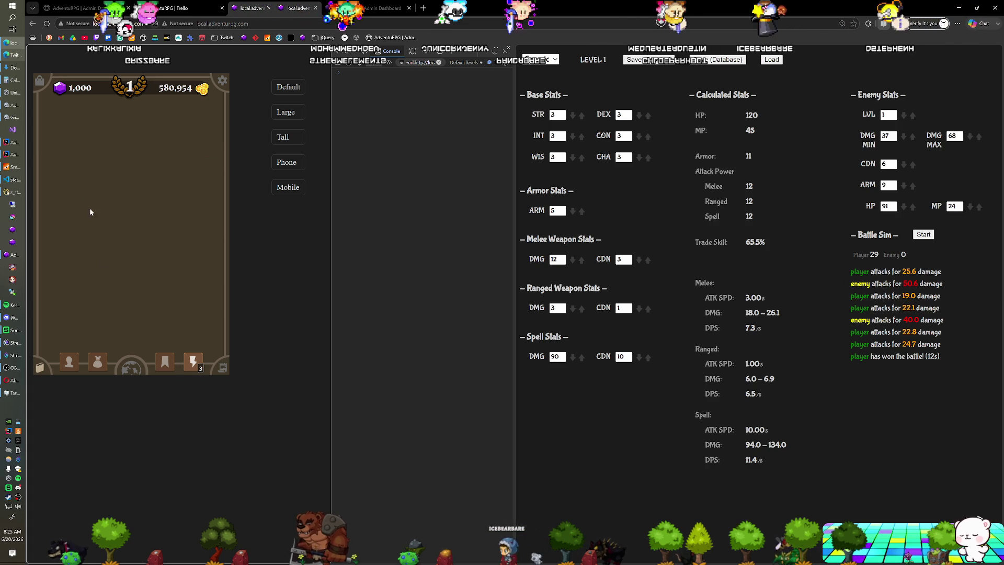
# - Bring back the bottom character and inventory panel, reload it, then hide it
pyautogui.click(39, 368)
pyautogui.click(41, 366)
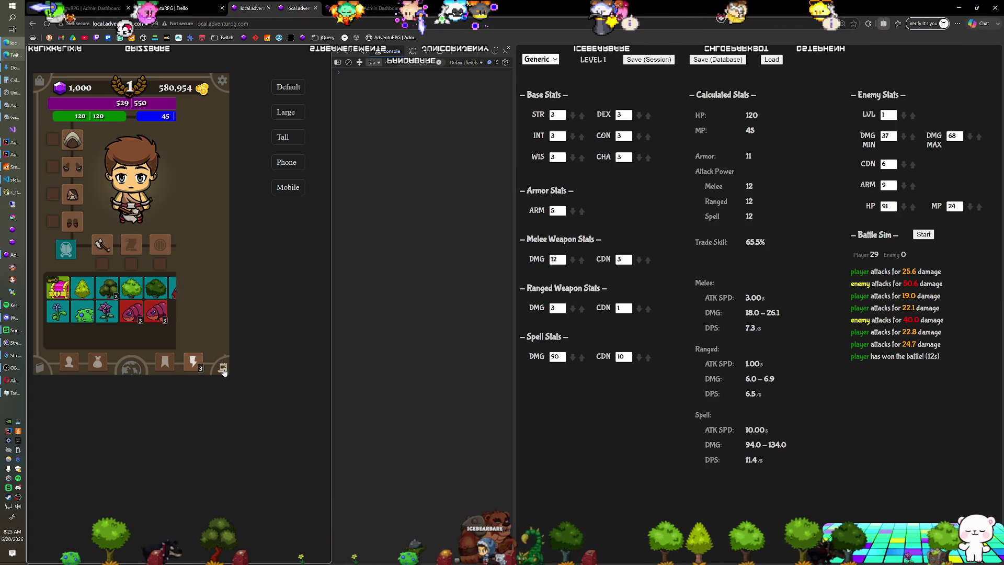
pyautogui.click(42, 366)
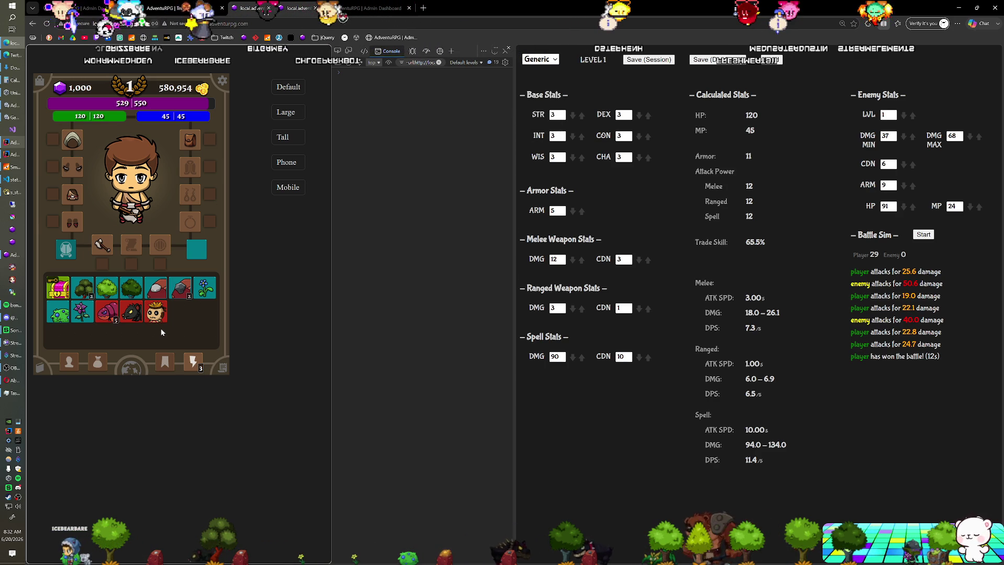
pyautogui.press('F7')
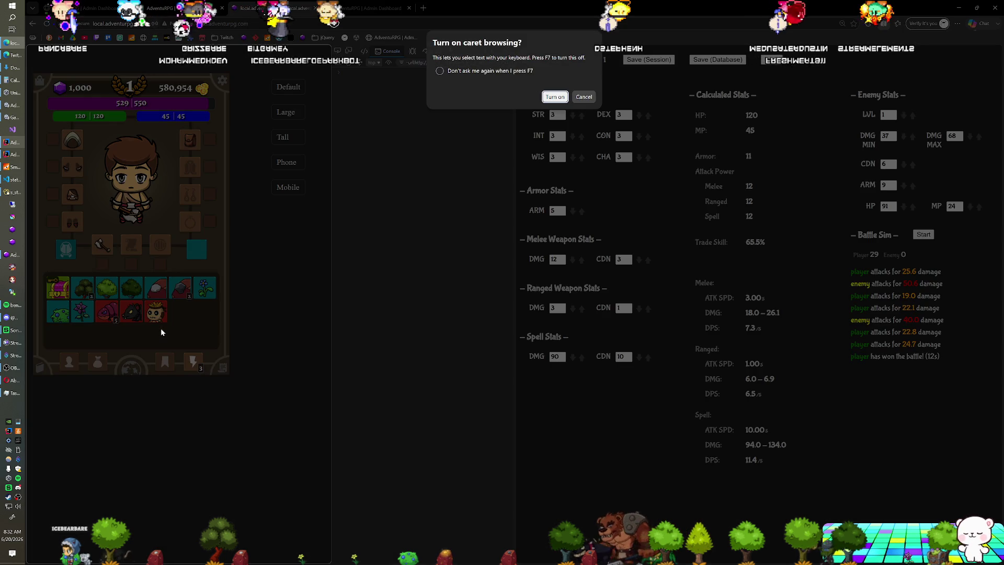
pyautogui.click(584, 98)
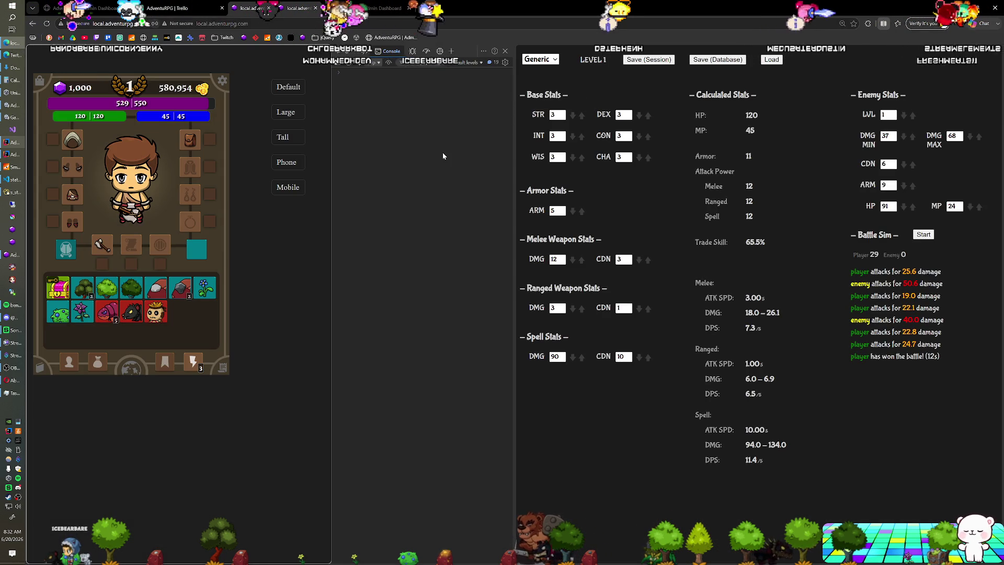